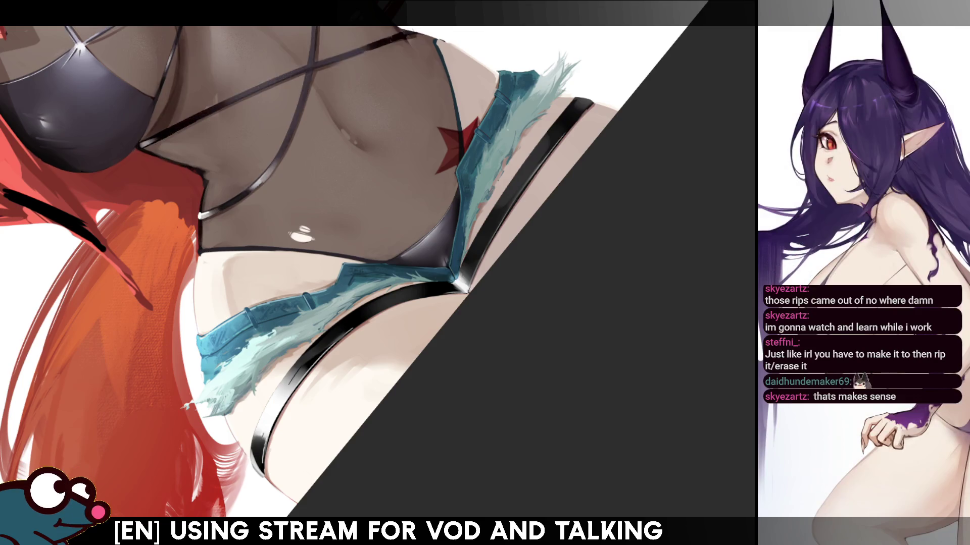
Frame the view on the frayed shorts hem and check the drawing mirrored horizontally
{"action": "key", "text": "Escape"}
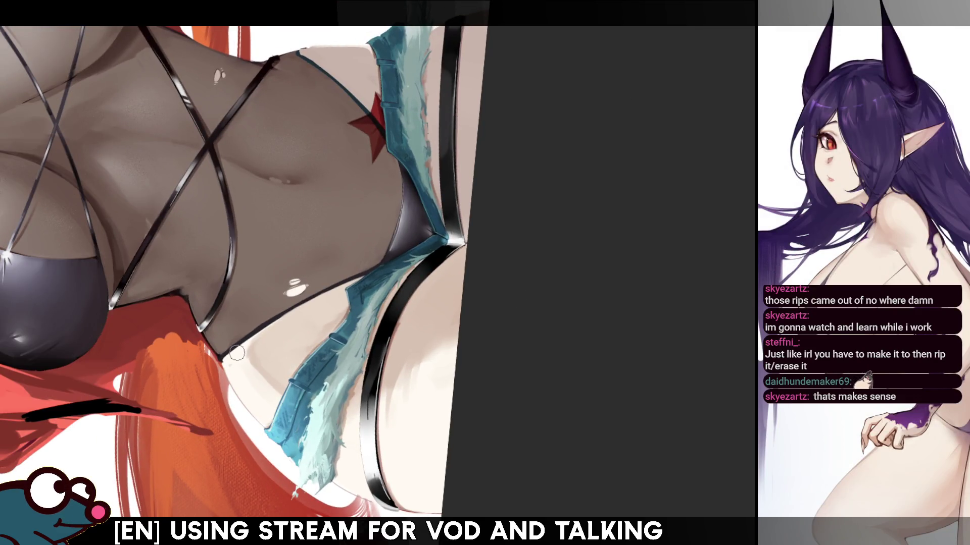
{"action": "mouse_move", "coordinate": [559, 120]}
{"action": "left_mouse_down"}
{"action": "mouse_move", "coordinate": [408, 161]}
{"action": "mouse_move", "coordinate": [467, 90]}
{"action": "left_mouse_up"}
{"action": "scroll", "coordinate": [369, 273], "scroll_direction": "up", "scroll_amount": 3}
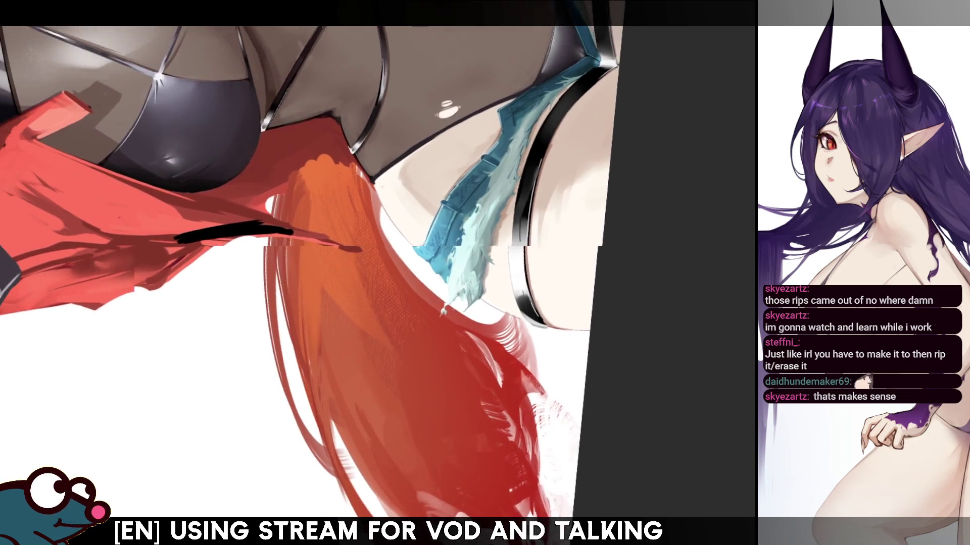
{"action": "key", "text": "-"}
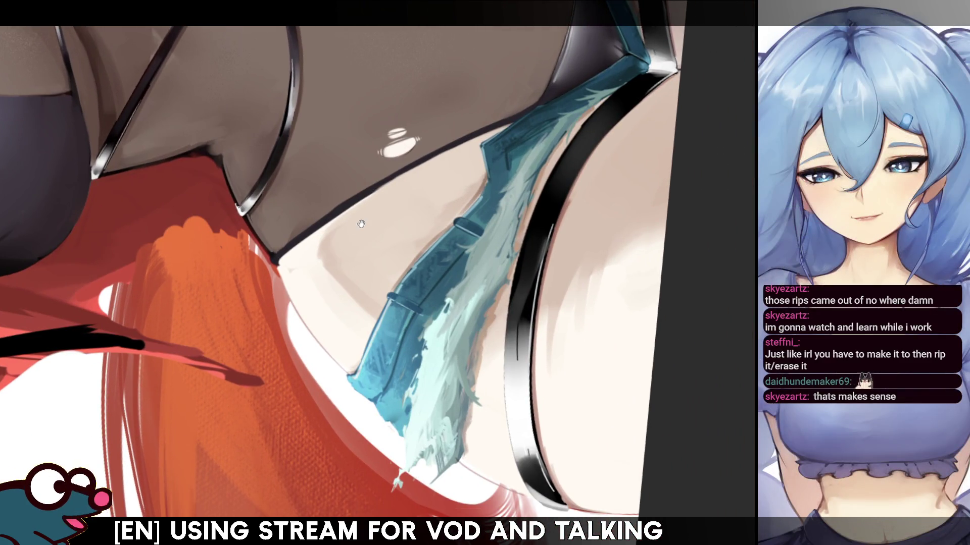
{"action": "mouse_move", "coordinate": [358, 224]}
{"action": "left_mouse_down"}
{"action": "mouse_move", "coordinate": [327, 260]}
{"action": "mouse_move", "coordinate": [359, 207]}
{"action": "left_mouse_up"}
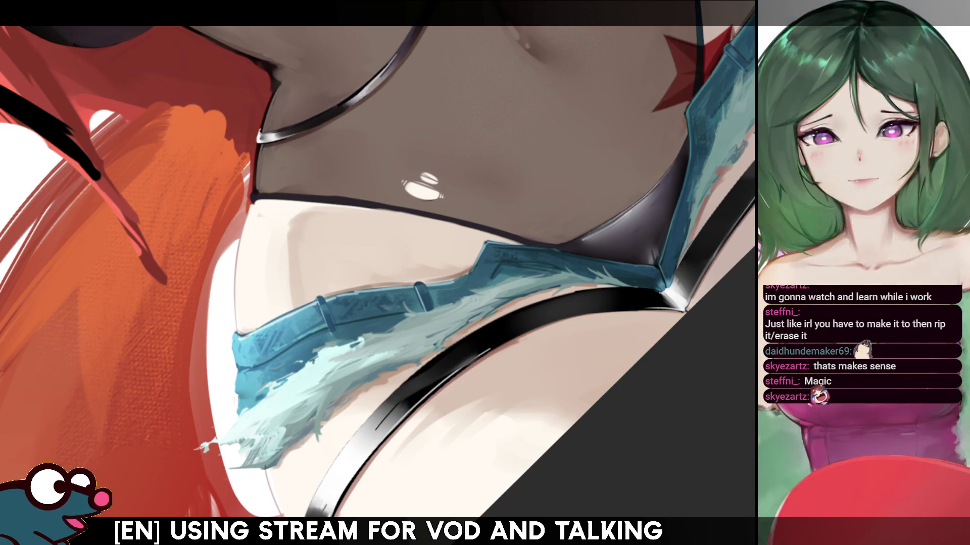
{"action": "mouse_move", "coordinate": [476, 226]}
{"action": "left_mouse_down"}
{"action": "mouse_move", "coordinate": [471, 251]}
{"action": "mouse_move", "coordinate": [274, 310]}
{"action": "left_mouse_up"}
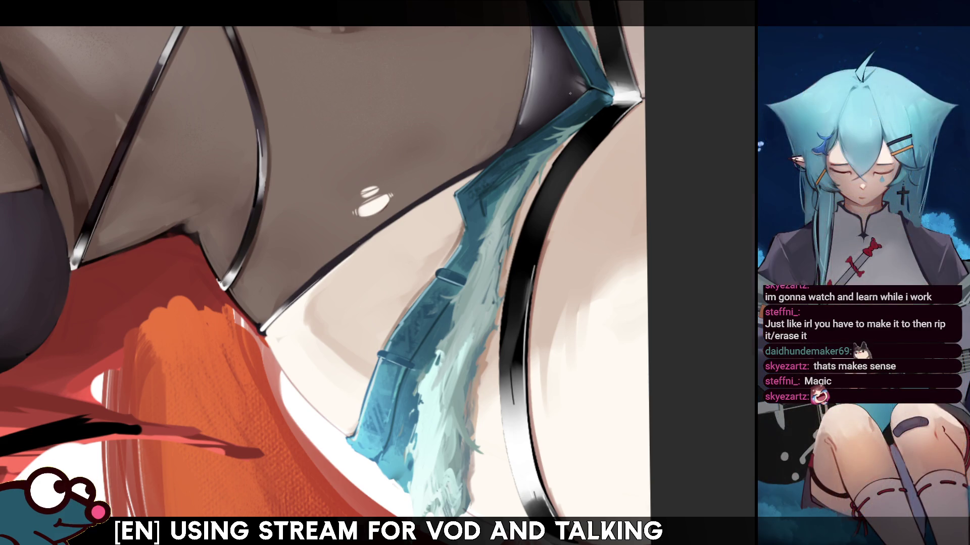
{"action": "key", "text": "h"}
{"action": "key", "text": "h"}
{"action": "key", "text": "h"}
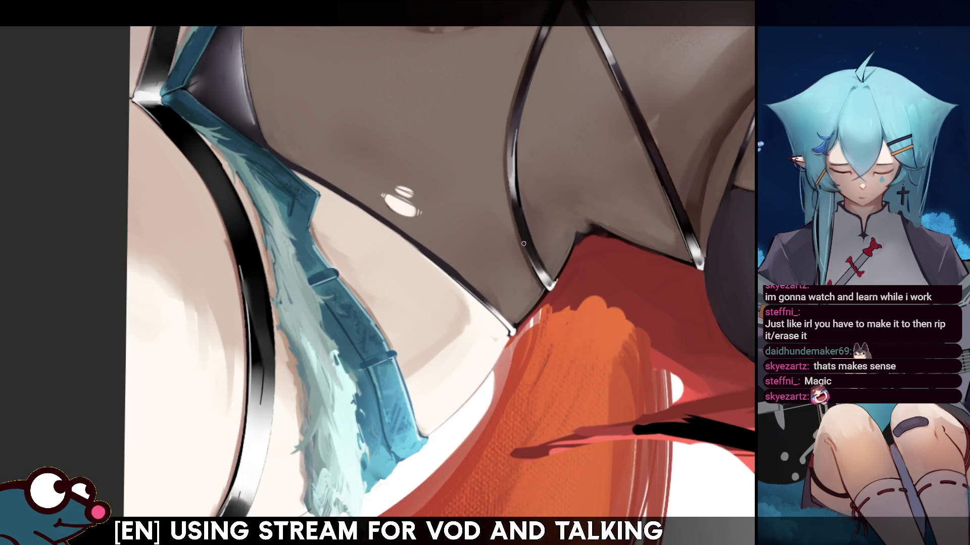
{"action": "key", "text": "h"}
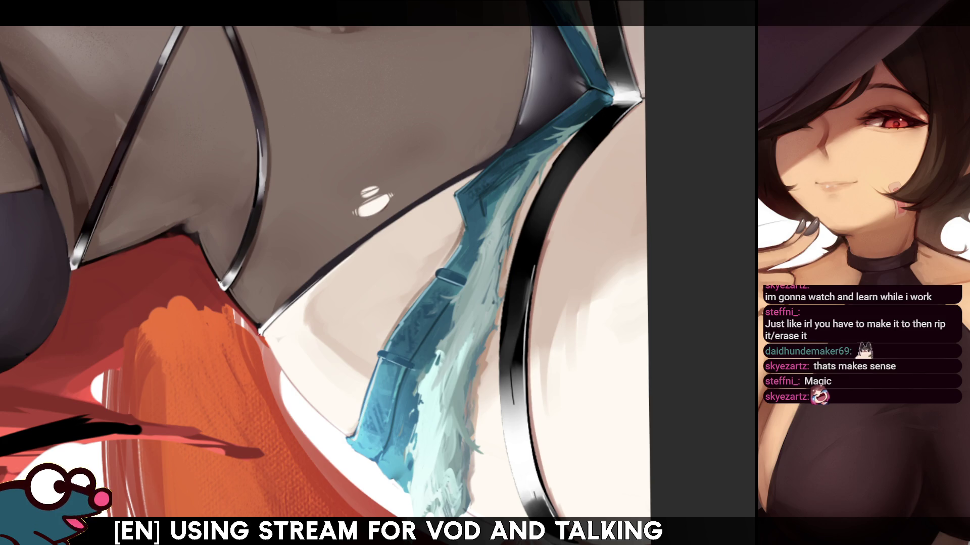
{"action": "key", "text": "h"}
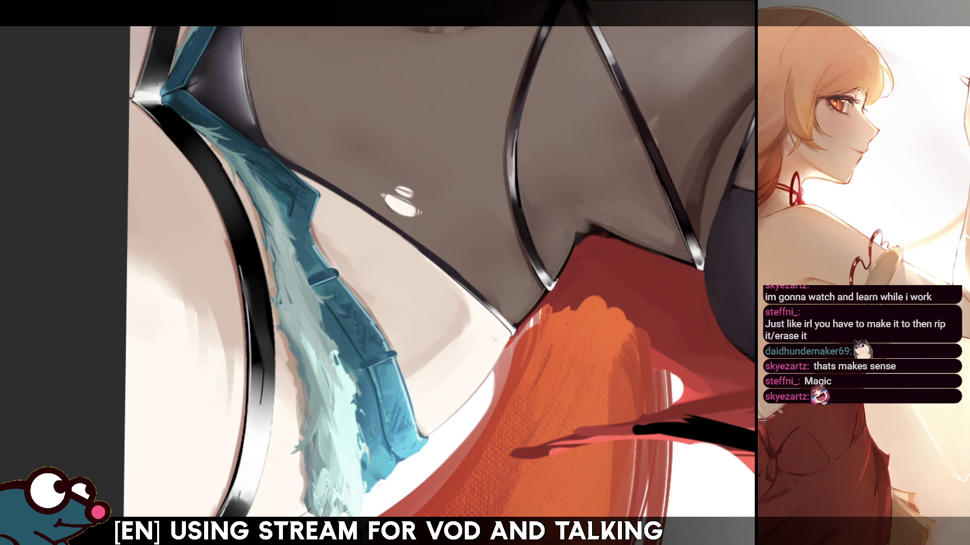
{"action": "key", "text": "h"}
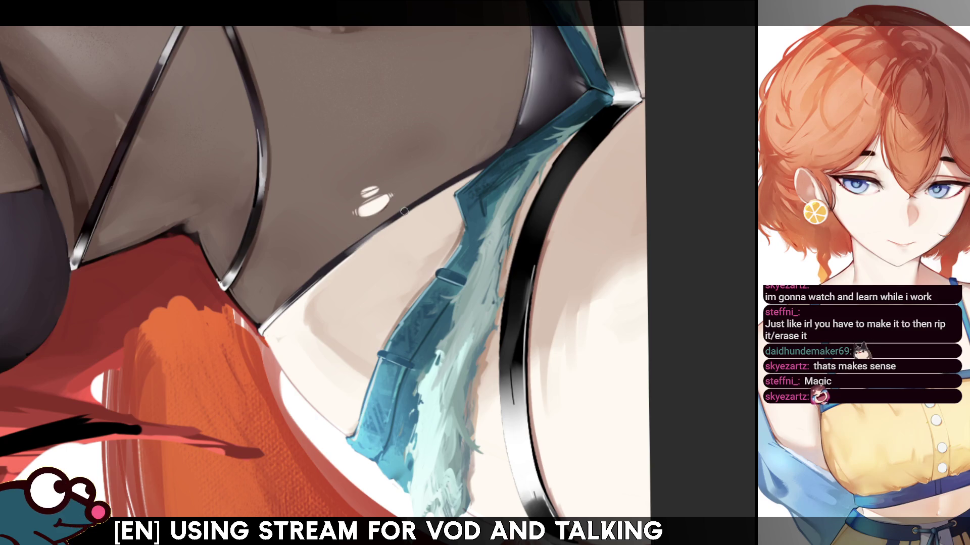
Paint dark over the swimsuit outline highlight, comparing before and after with undo/redo
{"action": "left_click_drag", "start_coordinate": [392, 223], "coordinate": [347, 253]}
{"action": "key", "text": "ctrl+z"}
{"action": "key", "text": "ctrl+shift+z"}
{"action": "key", "text": "ctrl+z"}
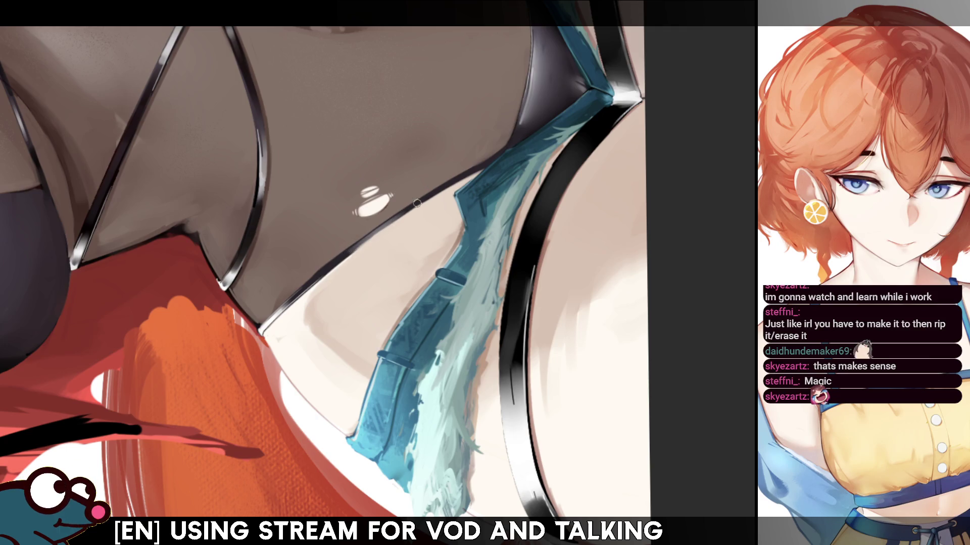
{"action": "key", "text": "ctrl+shift+z"}
{"action": "key", "text": "ctrl+z"}
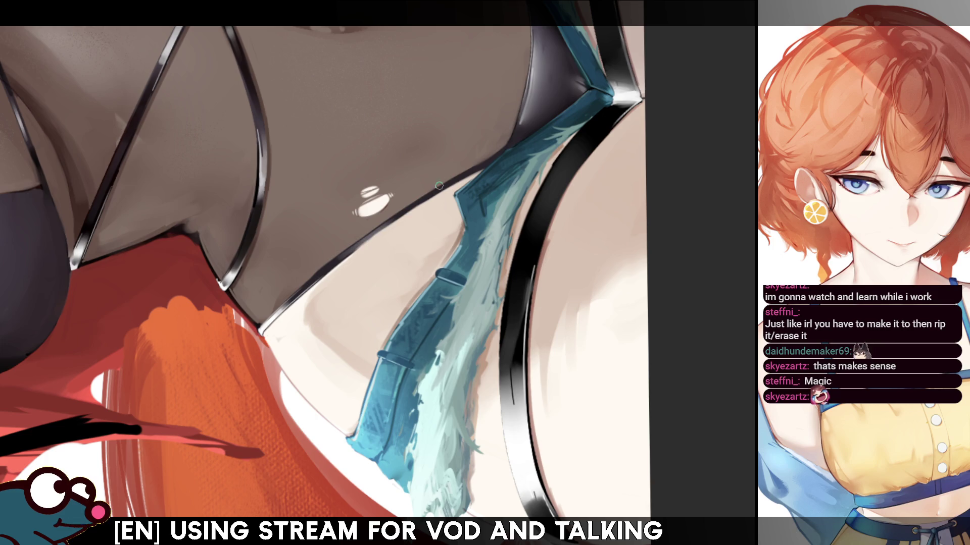
{"action": "key", "text": "ctrl+shift+z"}
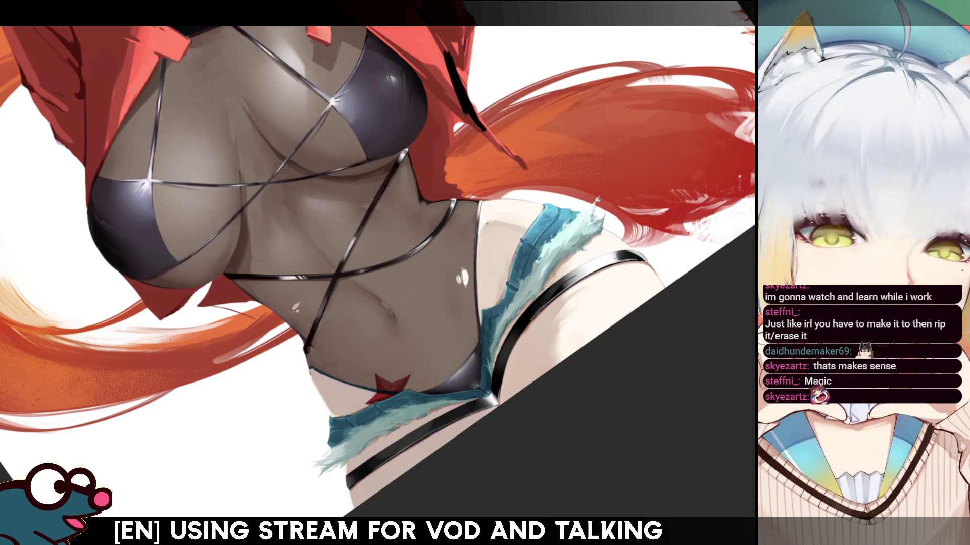
{"action": "key", "text": "m"}
{"action": "key", "text": "m"}
{"action": "key", "text": "m"}
{"action": "key", "text": "m"}
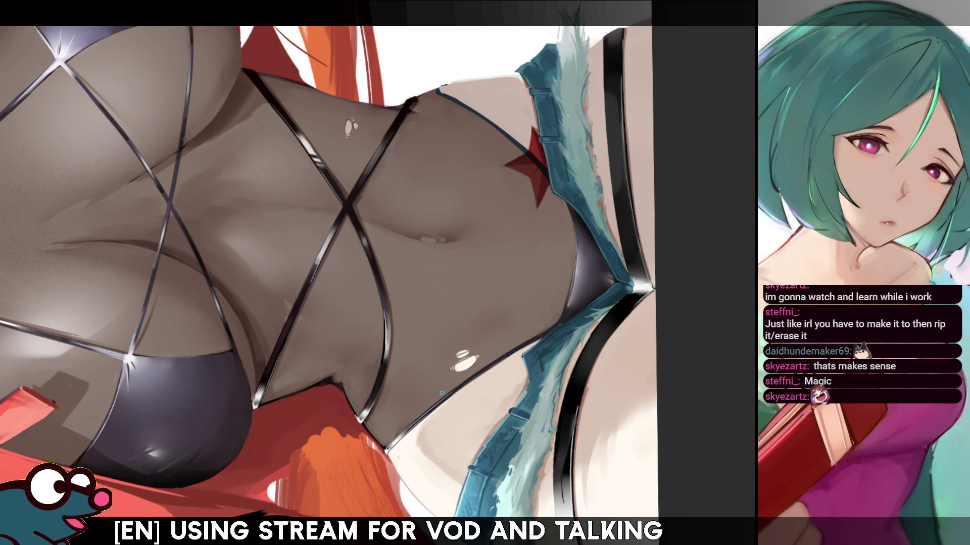
{"action": "key", "text": "h"}
{"action": "key", "text": "h"}
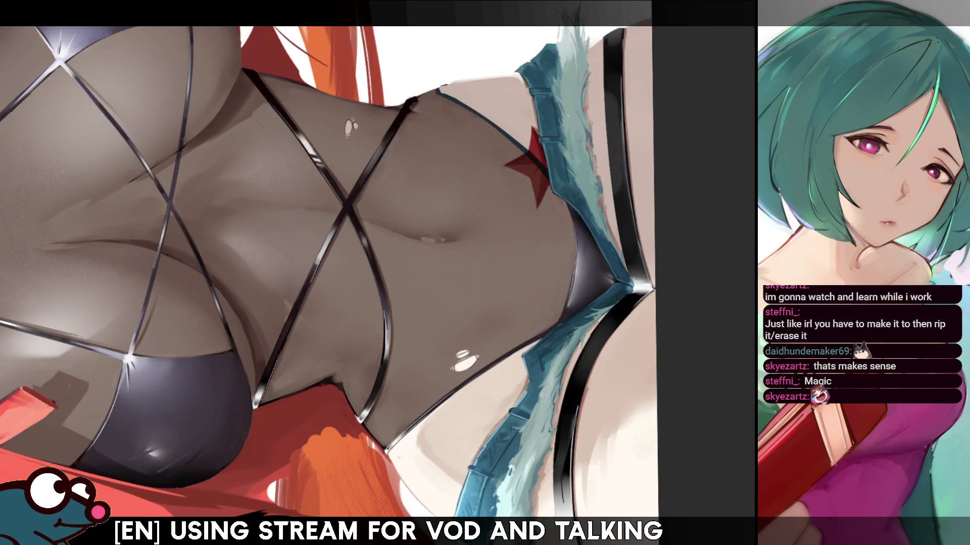
{"action": "key", "text": "ctrl+0"}
{"action": "scroll", "coordinate": [379, 242], "scroll_direction": "up", "scroll_amount": 3}
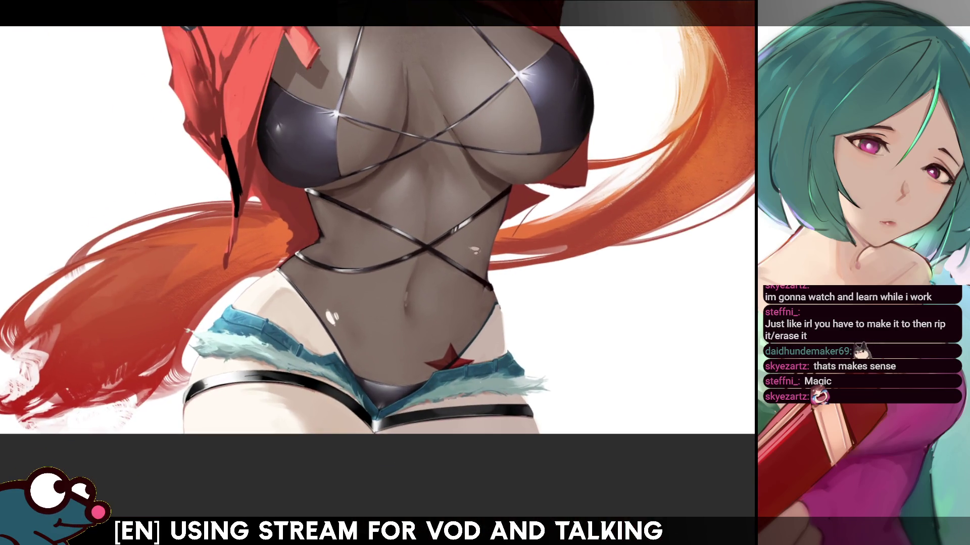
{"action": "key", "text": "h"}
{"action": "key", "text": "h"}
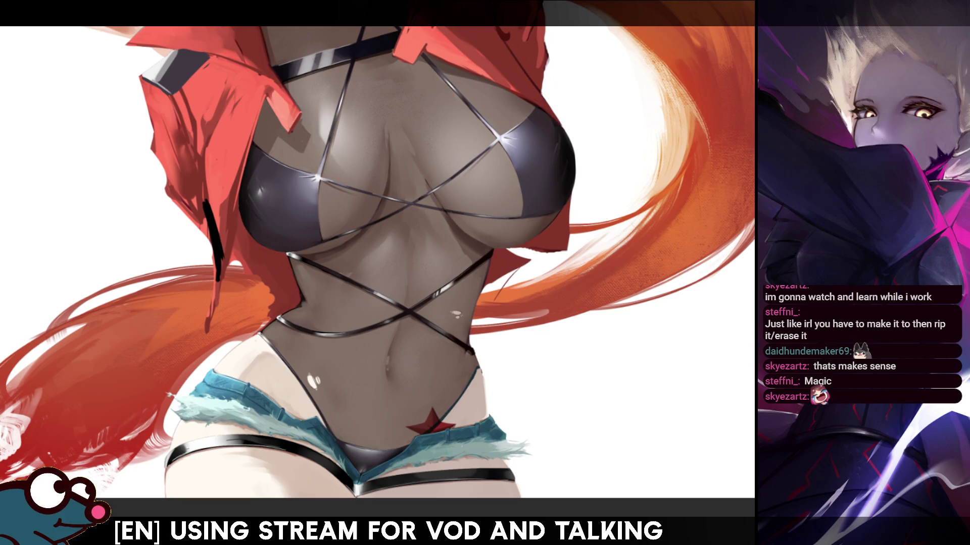
{"action": "scroll", "coordinate": [377, 263], "scroll_direction": "up", "scroll_amount": 4}
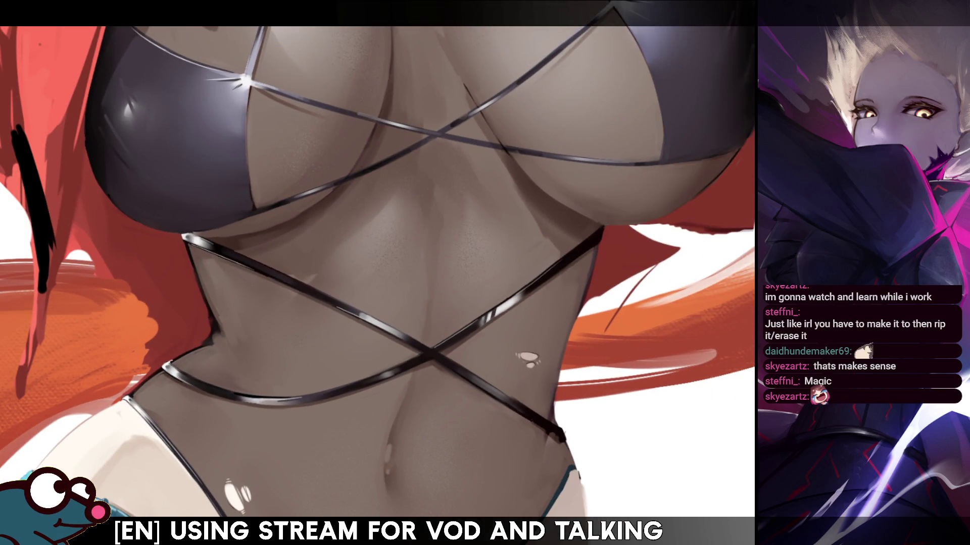
{"action": "key", "text": "minus"}
{"action": "key", "text": "minus"}
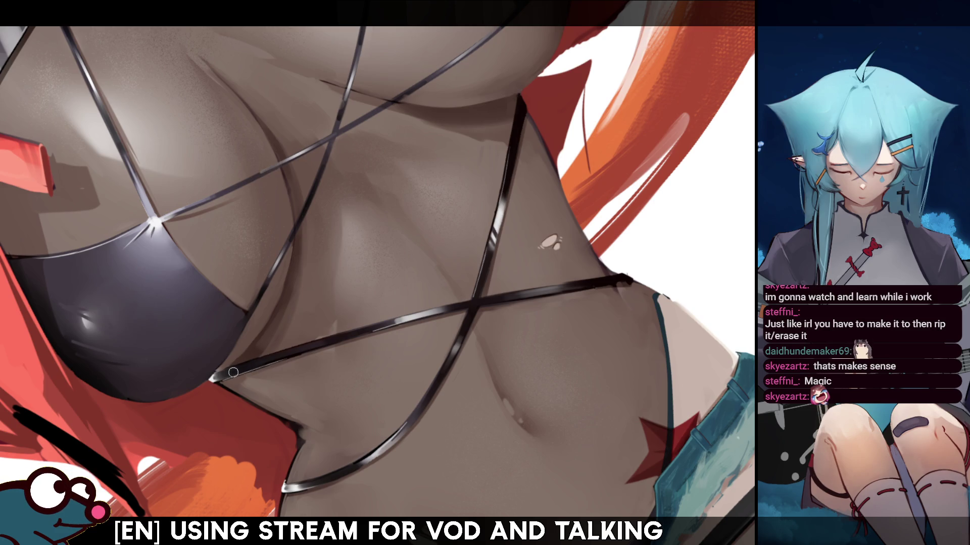
{"action": "mouse_move", "coordinate": [233, 373]}
{"action": "left_mouse_down"}
{"action": "mouse_move", "coordinate": [217, 323]}
{"action": "mouse_move", "coordinate": [353, 152]}
{"action": "mouse_move", "coordinate": [520, 175]}
{"action": "left_mouse_up"}
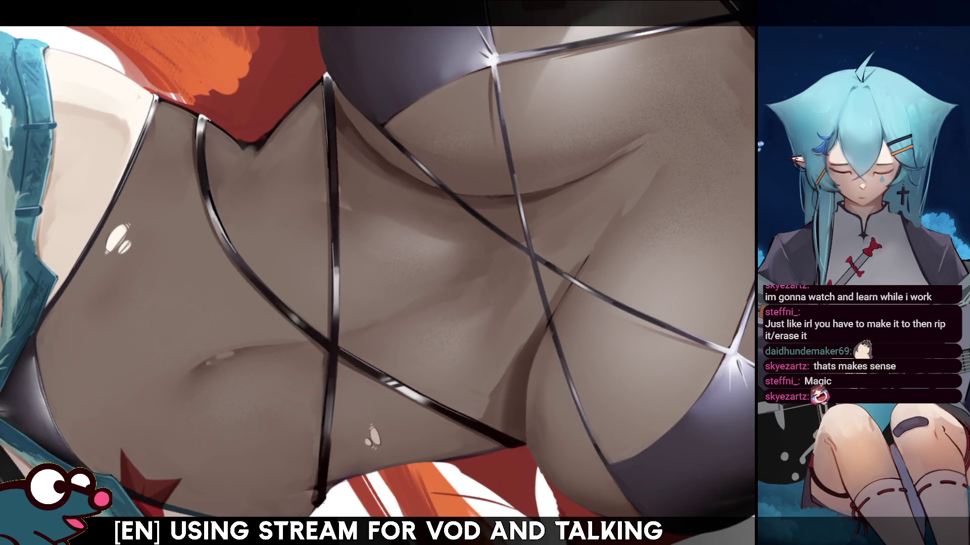
{"action": "left_click_drag", "start_coordinate": [455, 202], "coordinate": [208, 355]}
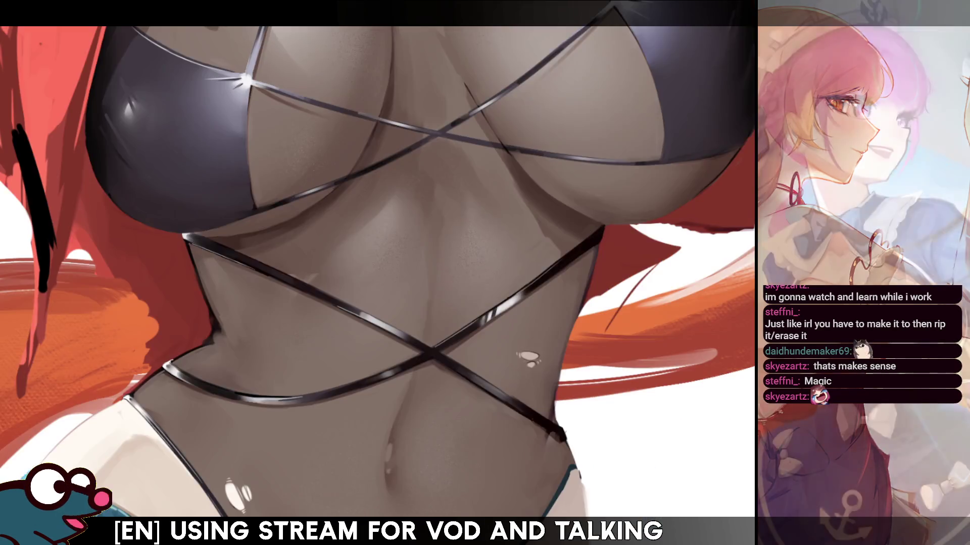
{"action": "key", "text": "h"}
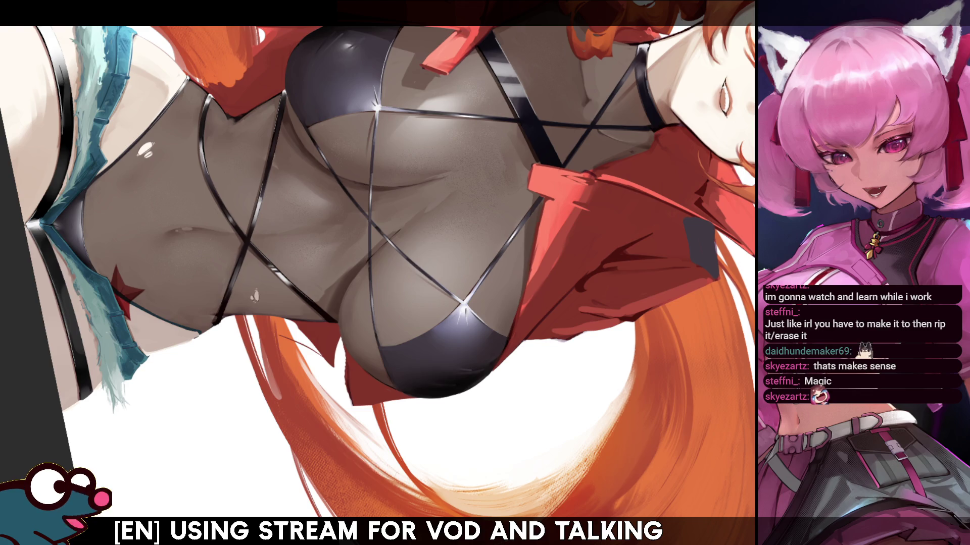
{"action": "left_click_drag", "start_coordinate": [555, 239], "coordinate": [474, 264]}
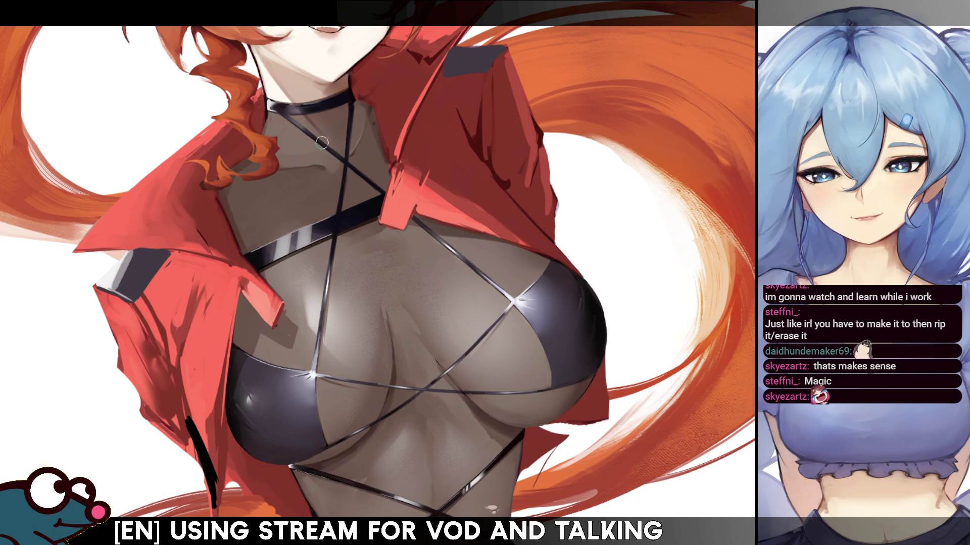
{"action": "key", "text": "h"}
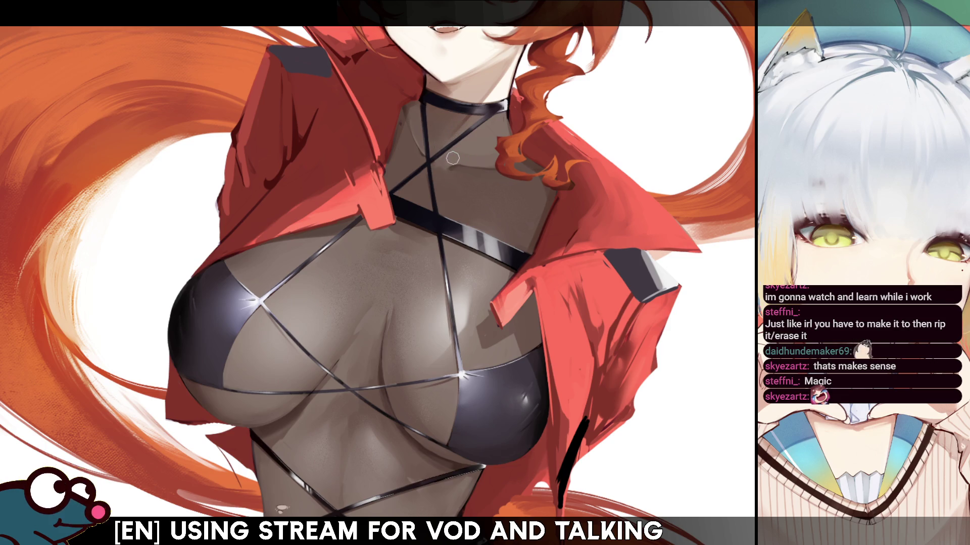
{"action": "key", "text": "h"}
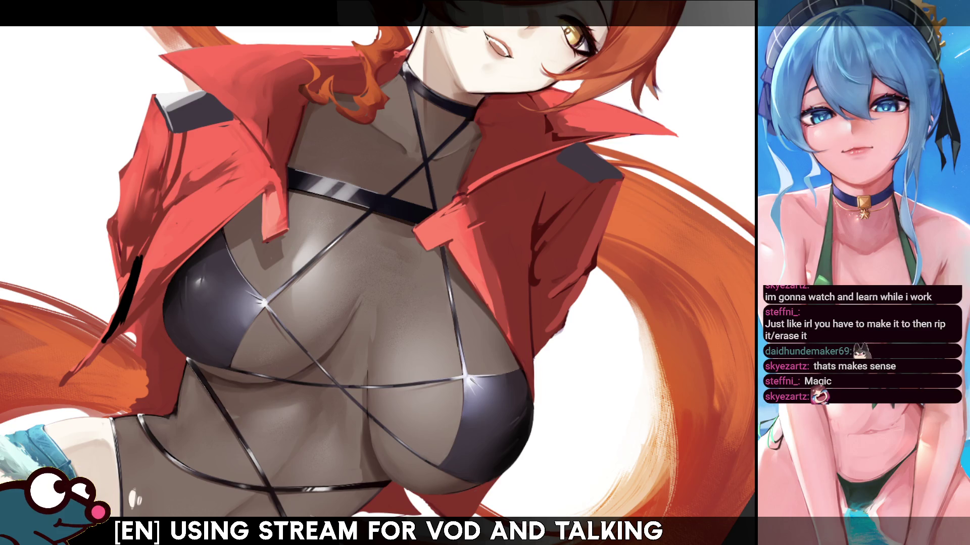
{"action": "key", "text": "h"}
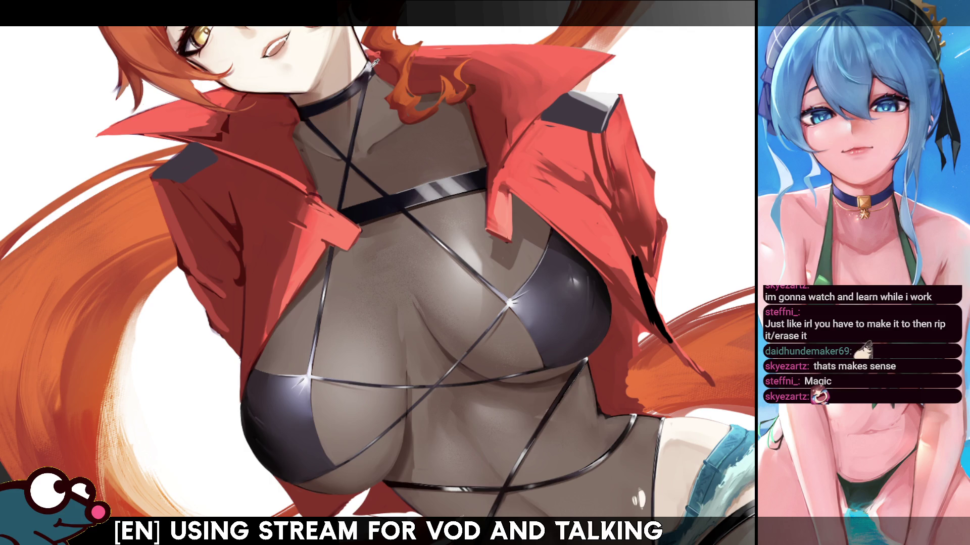
{"action": "key", "text": "h"}
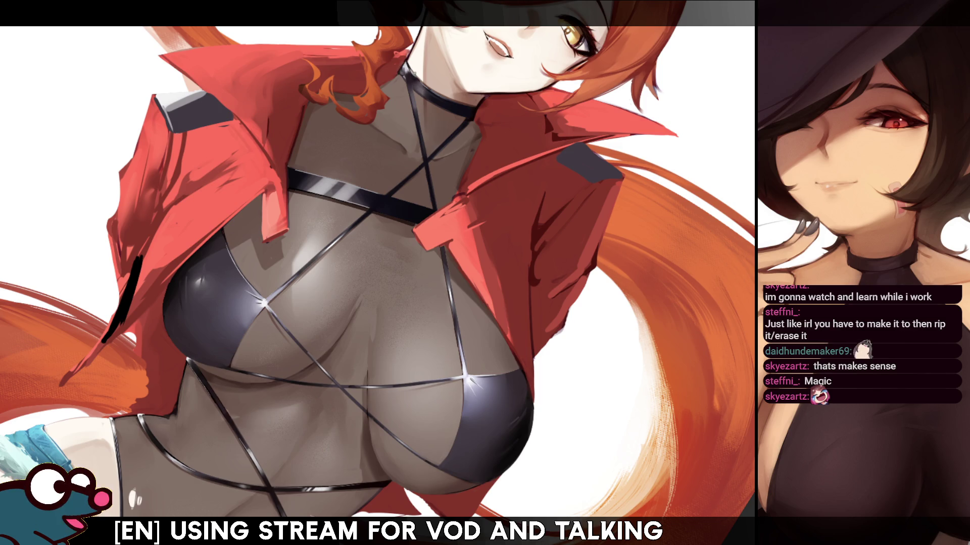
{"action": "key", "text": "h"}
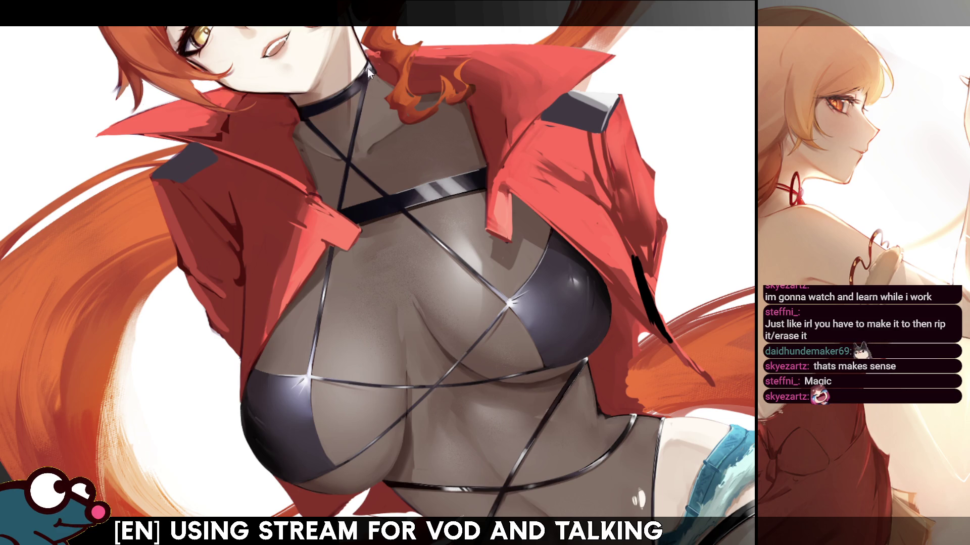
{"action": "key", "text": "h"}
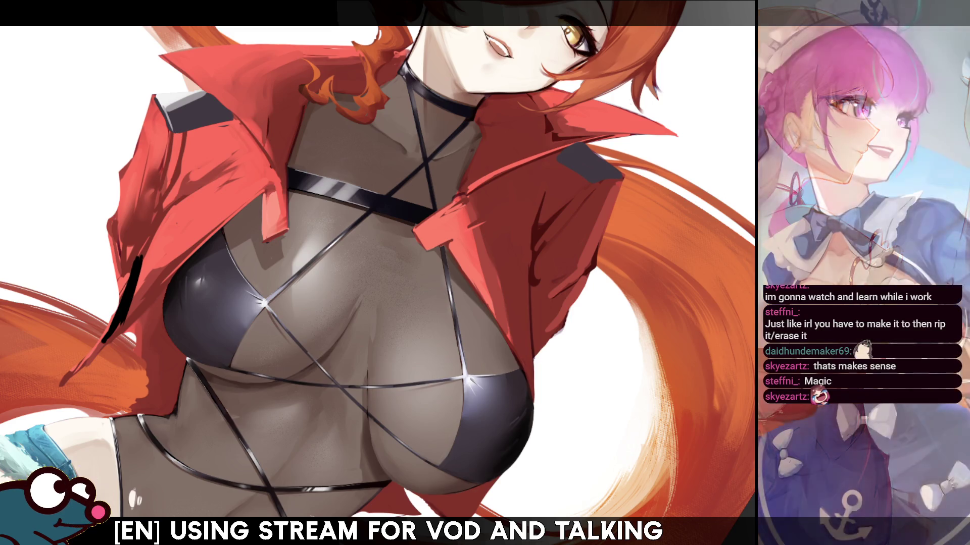
{"action": "scroll", "coordinate": [696, 201], "scroll_direction": "down", "scroll_amount": 5}
{"action": "scroll", "coordinate": [696, 202], "scroll_direction": "up", "scroll_amount": 2}
{"action": "key", "text": "h"}
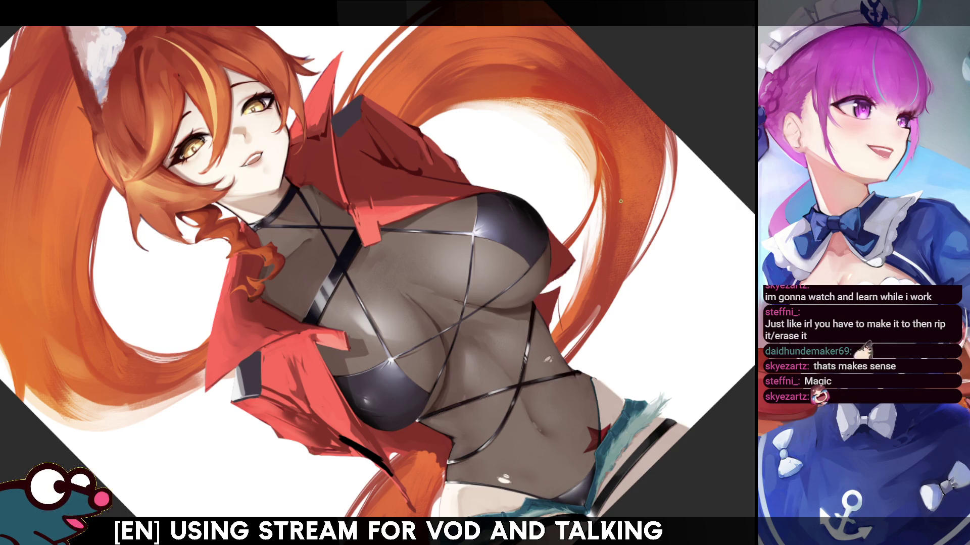
{"action": "scroll", "coordinate": [377, 273], "scroll_direction": "down", "scroll_amount": 3}
{"action": "scroll", "coordinate": [378, 273], "scroll_direction": "up", "scroll_amount": 3}
{"action": "scroll", "coordinate": [377, 273], "scroll_direction": "down", "scroll_amount": 3}
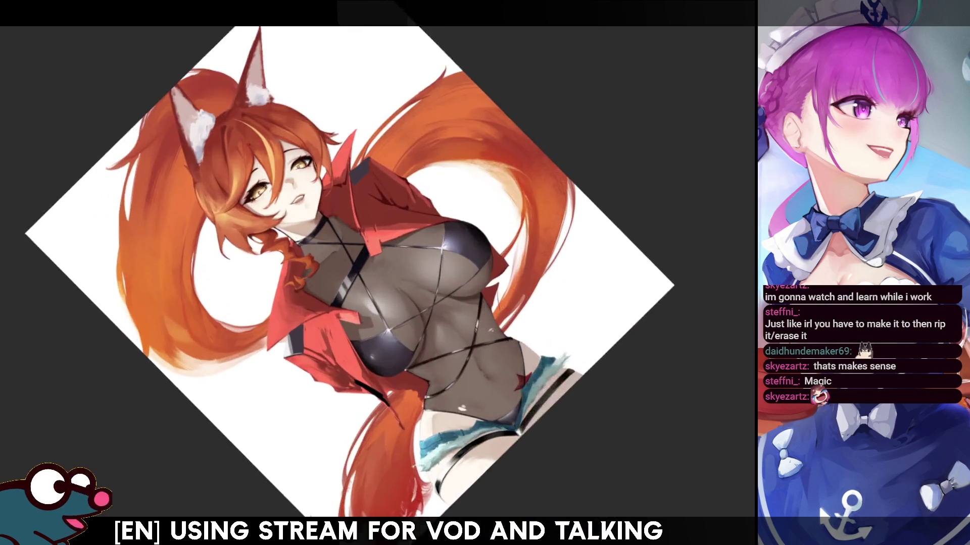
{"action": "scroll", "coordinate": [377, 273], "scroll_direction": "up", "scroll_amount": 1}
{"action": "key", "text": "Home"}
{"action": "scroll", "coordinate": [721, 221], "scroll_direction": "up", "scroll_amount": 5}
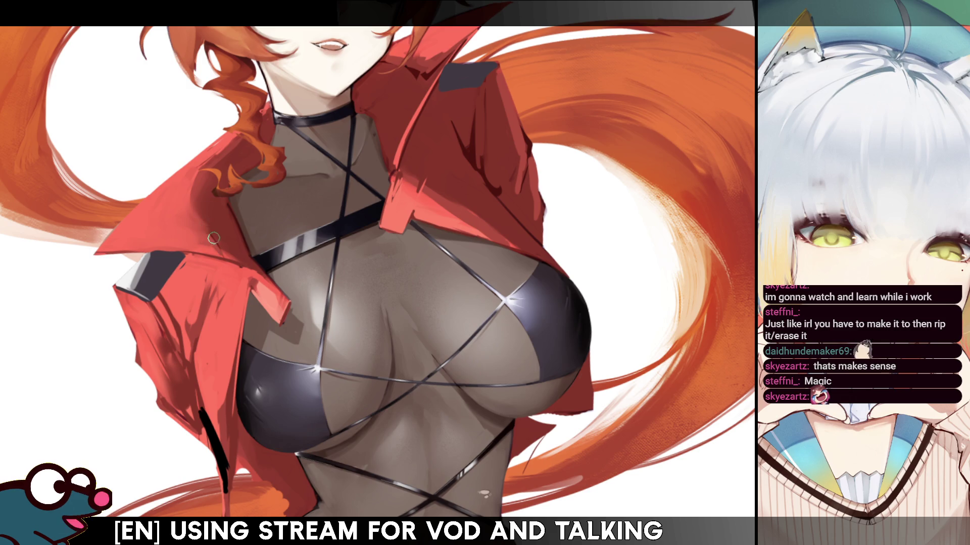
After a mirrored check, paint a grey shadow stroke along the red jacket's hem
{"action": "key", "text": "h"}
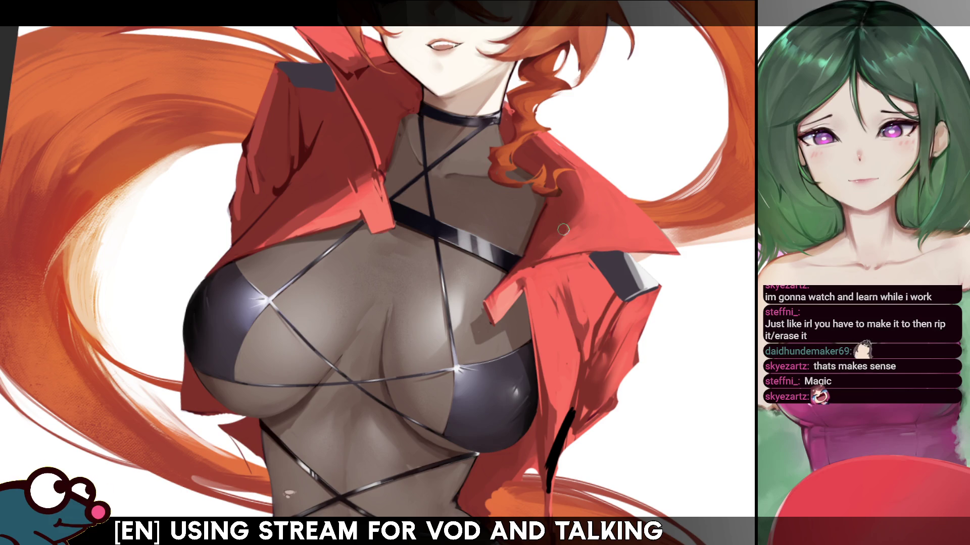
{"action": "key", "text": "h"}
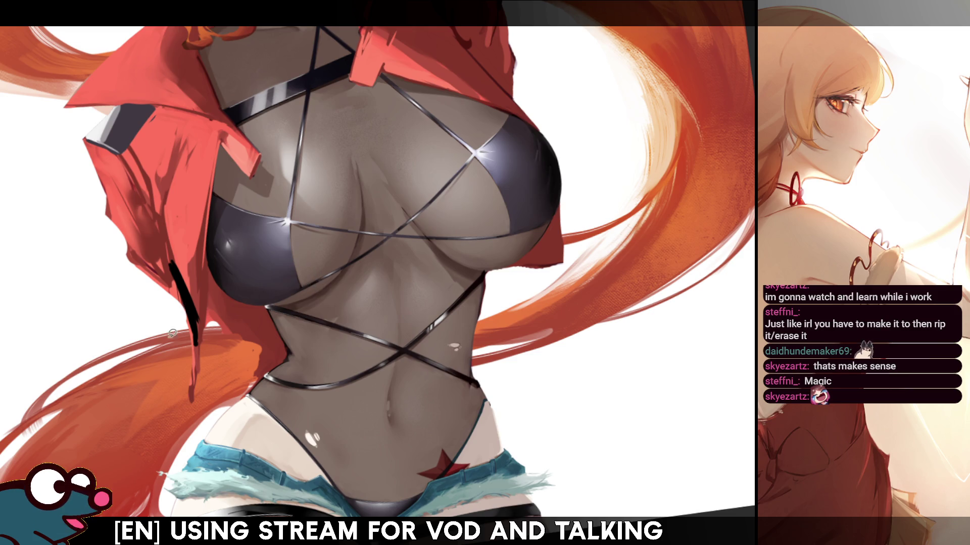
{"action": "mouse_move", "coordinate": [278, 324]}
{"action": "left_mouse_down"}
{"action": "mouse_move", "coordinate": [247, 343]}
{"action": "mouse_move", "coordinate": [232, 373]}
{"action": "left_mouse_up"}
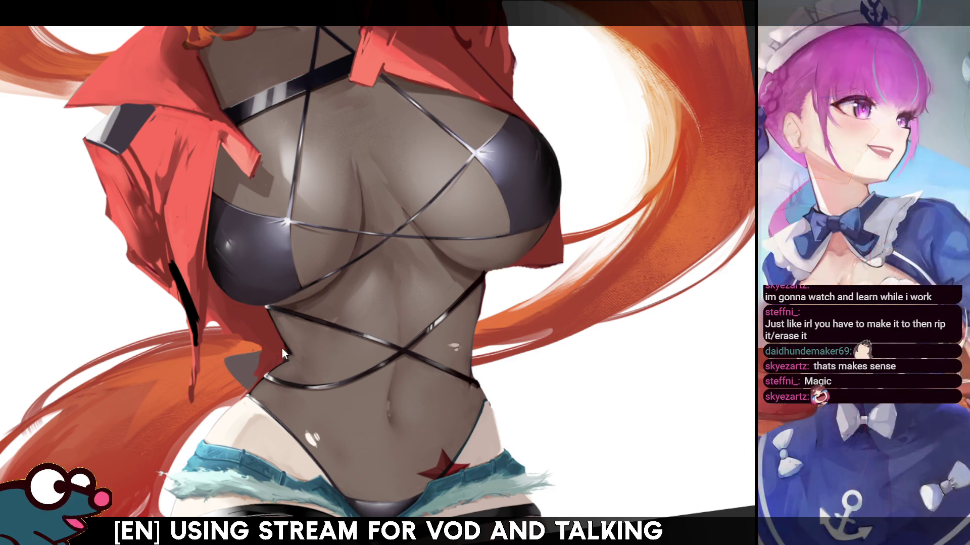
Lasso an area beside the torso and zoom out to the whole figure
{"action": "key", "text": "l"}
{"action": "mouse_move", "coordinate": [465, 275]}
{"action": "left_mouse_down"}
{"action": "mouse_move", "coordinate": [501, 344]}
{"action": "mouse_move", "coordinate": [478, 354]}
{"action": "left_mouse_up"}
{"action": "key", "text": "ctrl+0"}
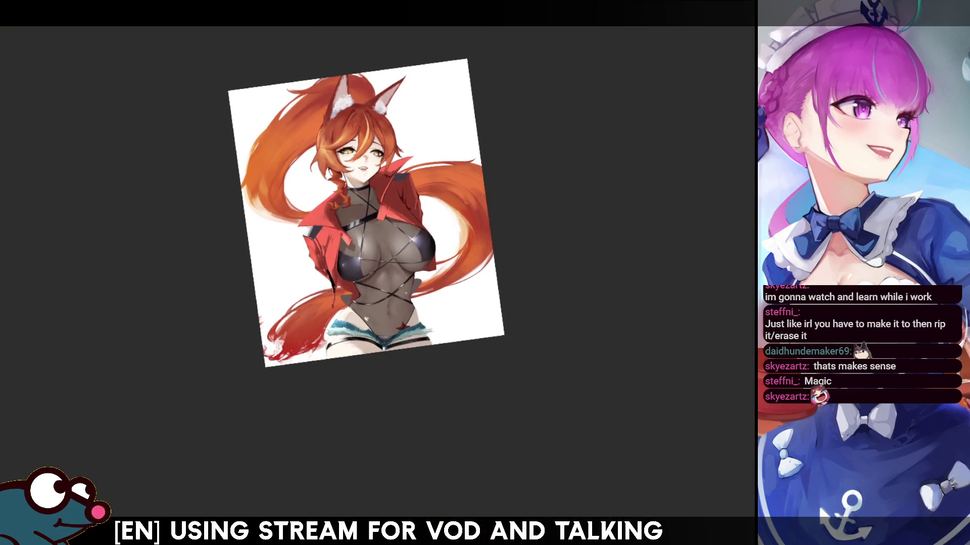
Shade the left ribs, waist and jacket lining dark blue-grey, undoing the stray hip stroke
{"action": "key", "text": "ctrl+0"}
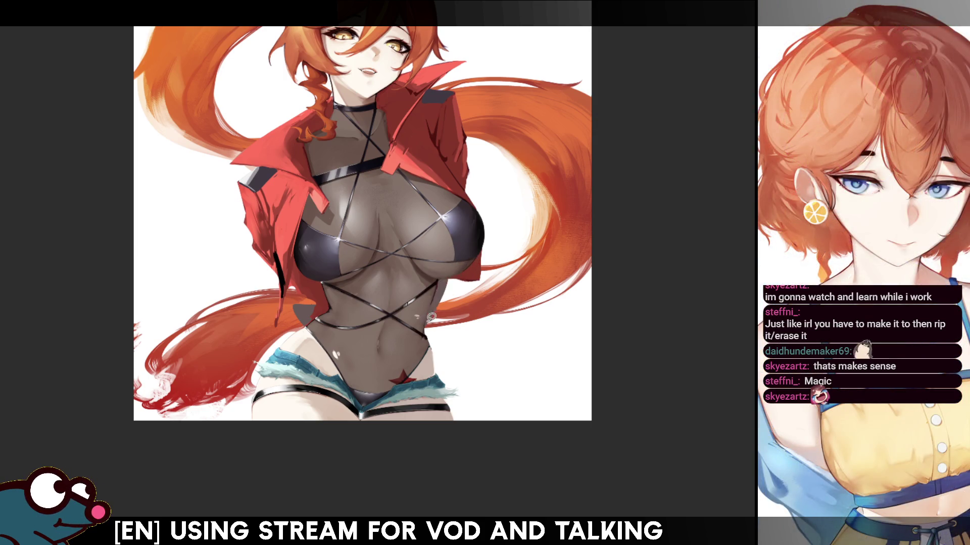
{"action": "left_click_drag", "start_coordinate": [319, 277], "coordinate": [302, 305]}
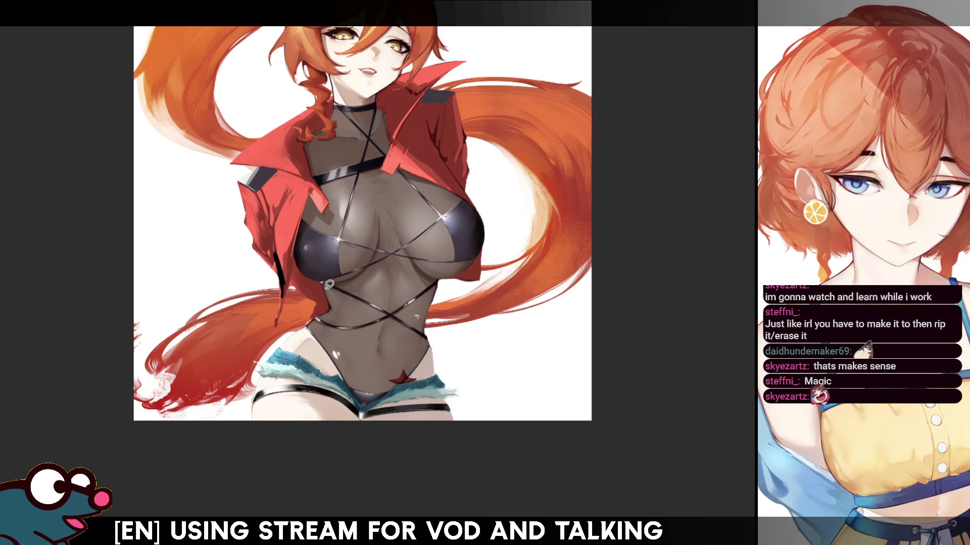
{"action": "mouse_move", "coordinate": [313, 311]}
{"action": "left_mouse_down"}
{"action": "mouse_move", "coordinate": [302, 324]}
{"action": "mouse_move", "coordinate": [323, 328]}
{"action": "left_mouse_up"}
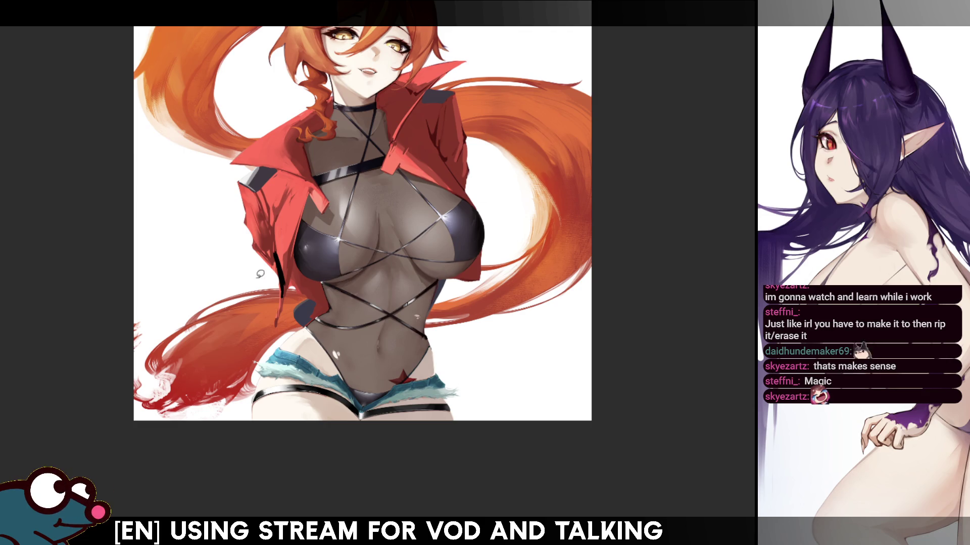
{"action": "mouse_move", "coordinate": [295, 293]}
{"action": "left_mouse_down"}
{"action": "mouse_move", "coordinate": [310, 311]}
{"action": "mouse_move", "coordinate": [296, 301]}
{"action": "mouse_move", "coordinate": [303, 318]}
{"action": "left_mouse_up"}
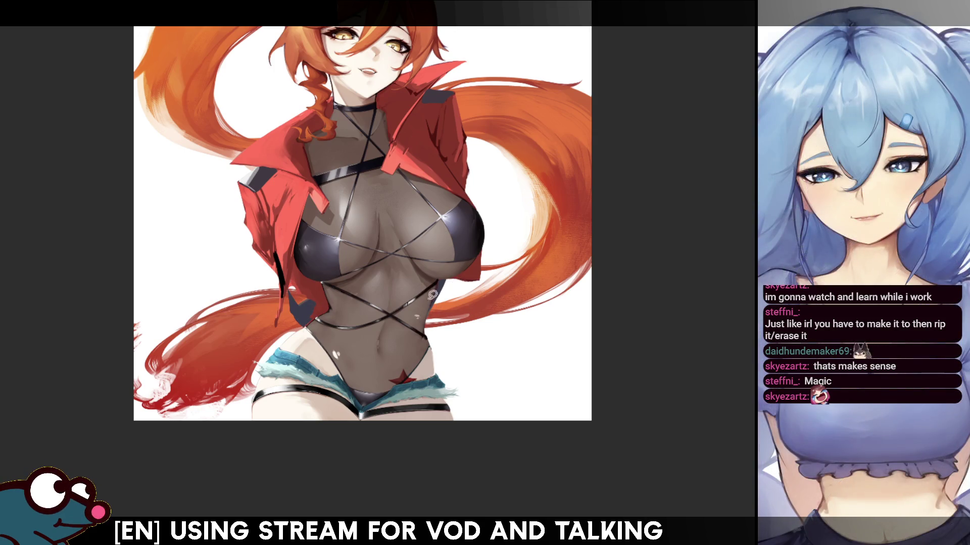
{"action": "left_click_drag", "start_coordinate": [454, 276], "coordinate": [435, 309]}
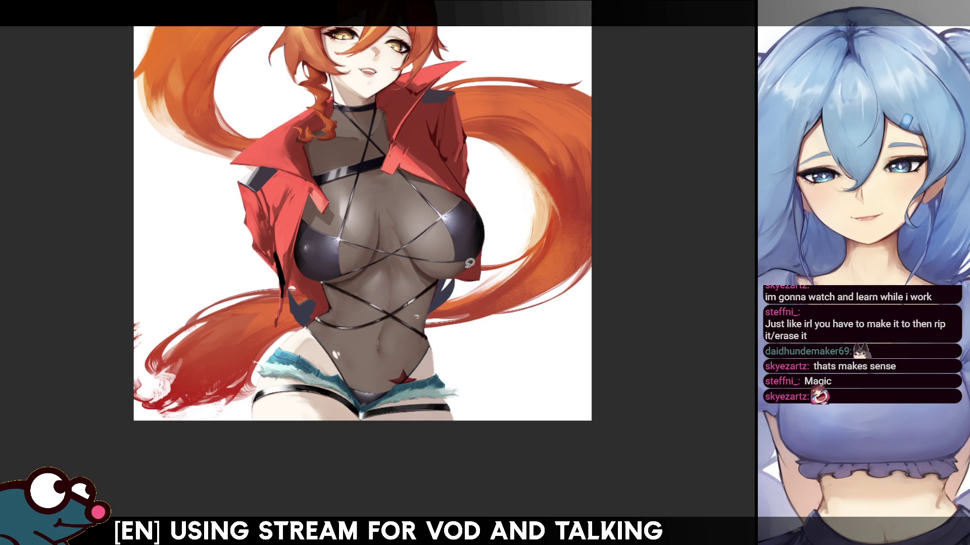
{"action": "key", "text": "ctrl+z"}
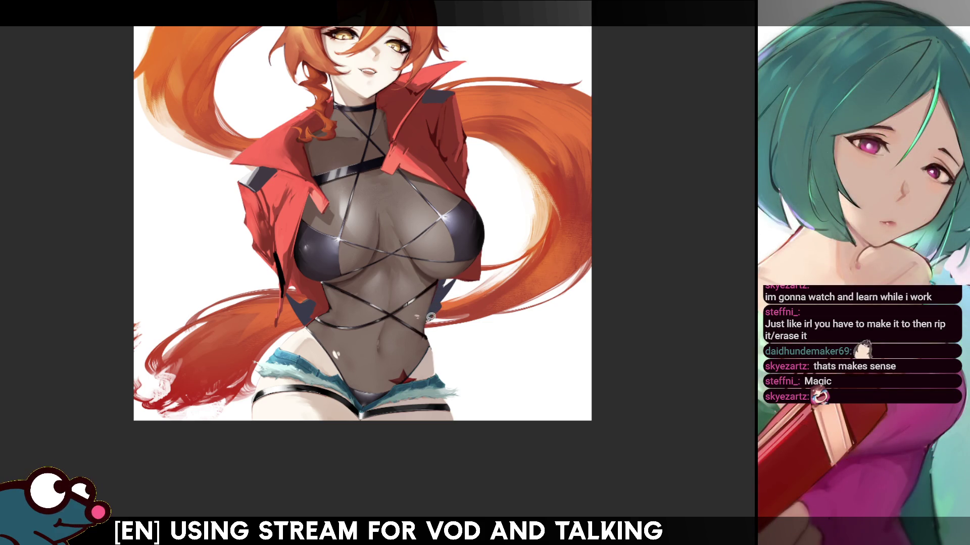
{"action": "left_click_drag", "start_coordinate": [615, 138], "coordinate": [602, 164]}
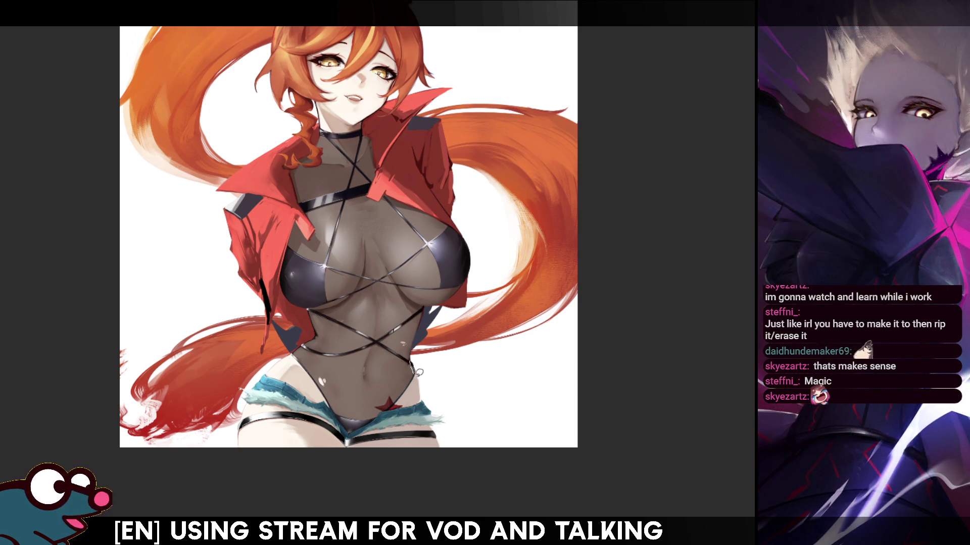
{"action": "mouse_move", "coordinate": [414, 373]}
{"action": "left_mouse_down"}
{"action": "mouse_move", "coordinate": [436, 392]}
{"action": "mouse_move", "coordinate": [413, 365]}
{"action": "mouse_move", "coordinate": [428, 398]}
{"action": "left_mouse_up"}
{"action": "key", "text": "ctrl+z"}
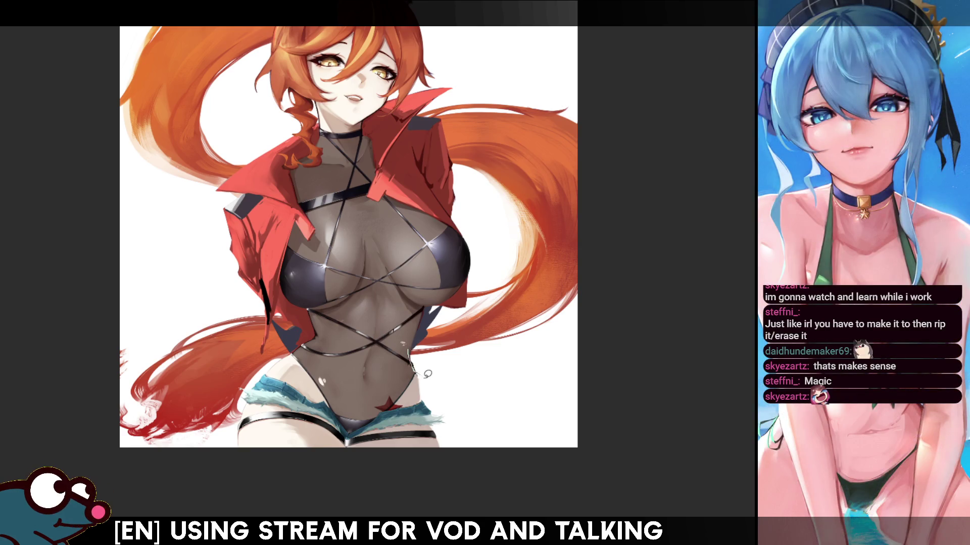
{"action": "key", "text": "ctrl+z"}
{"action": "key", "text": "ctrl+z"}
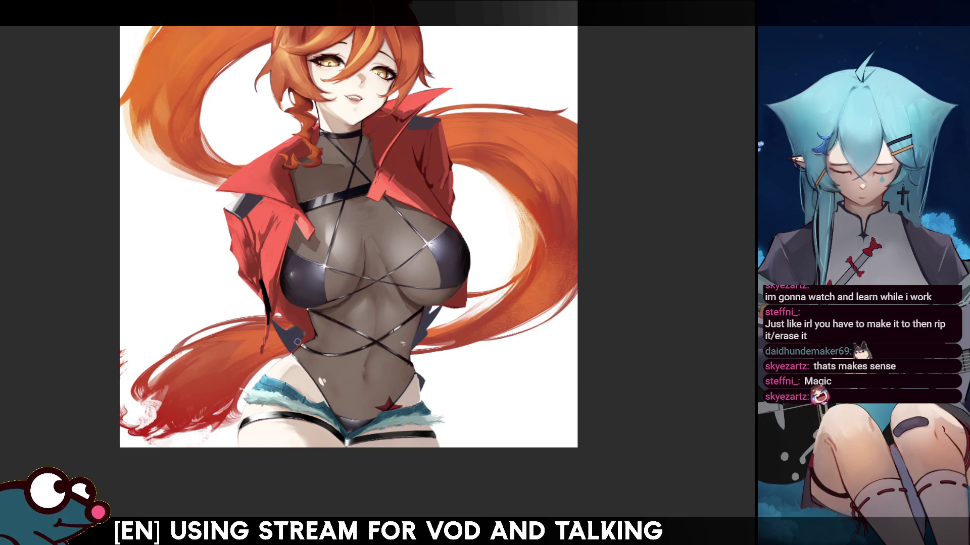
{"action": "scroll", "coordinate": [330, 344], "scroll_direction": "up", "scroll_amount": 3}
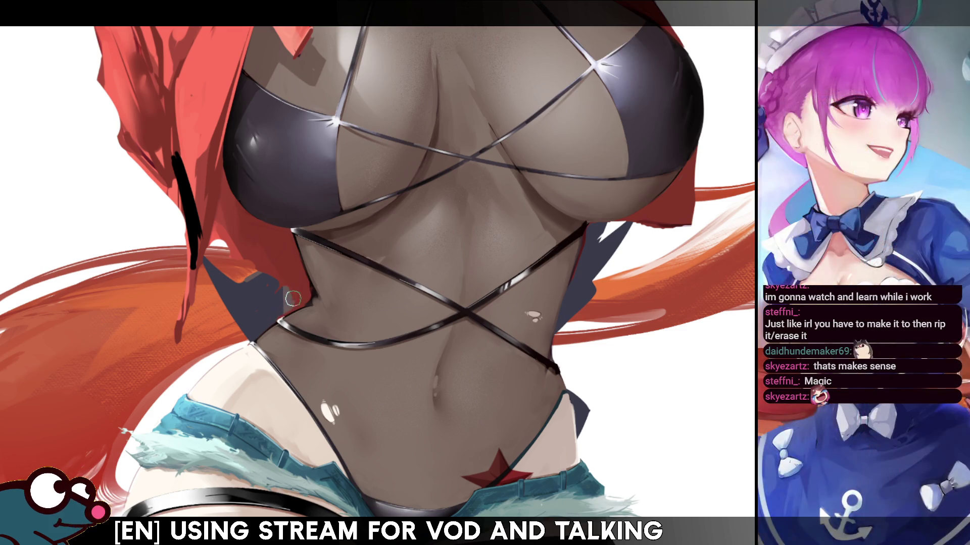
Touch up the red coat's edge, briefly colour-selecting the coat area and then deselecting
{"action": "mouse_move", "coordinate": [280, 282]}
{"action": "left_mouse_down"}
{"action": "mouse_move", "coordinate": [298, 296]}
{"action": "mouse_move", "coordinate": [292, 305]}
{"action": "left_mouse_up"}
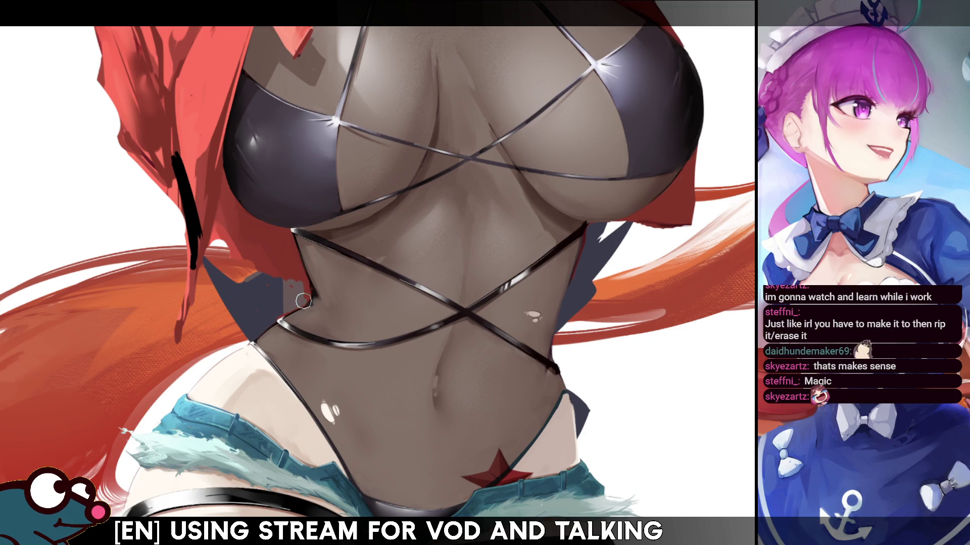
{"action": "key", "text": "w"}
{"action": "left_click", "coordinate": [301, 286]}
{"action": "key", "text": "e"}
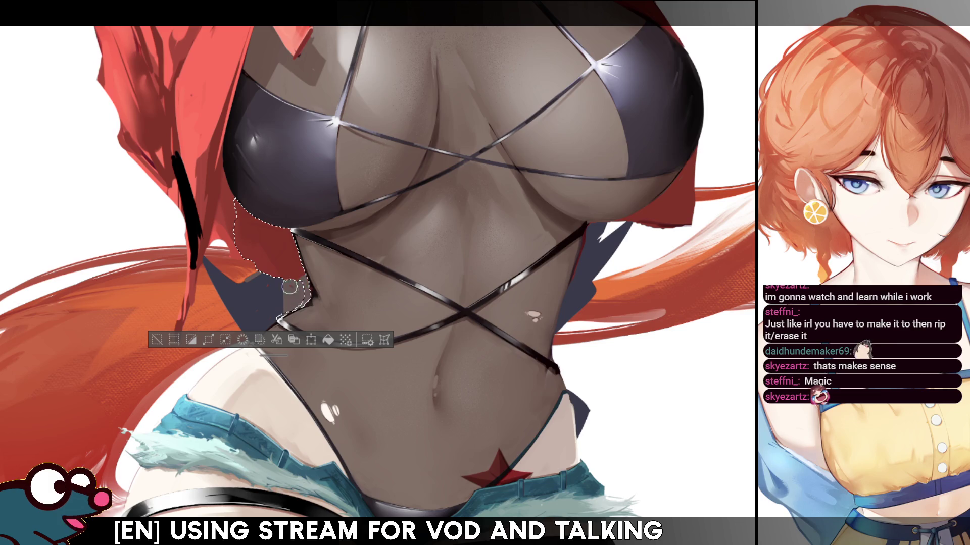
{"action": "key", "text": "ctrl+d"}
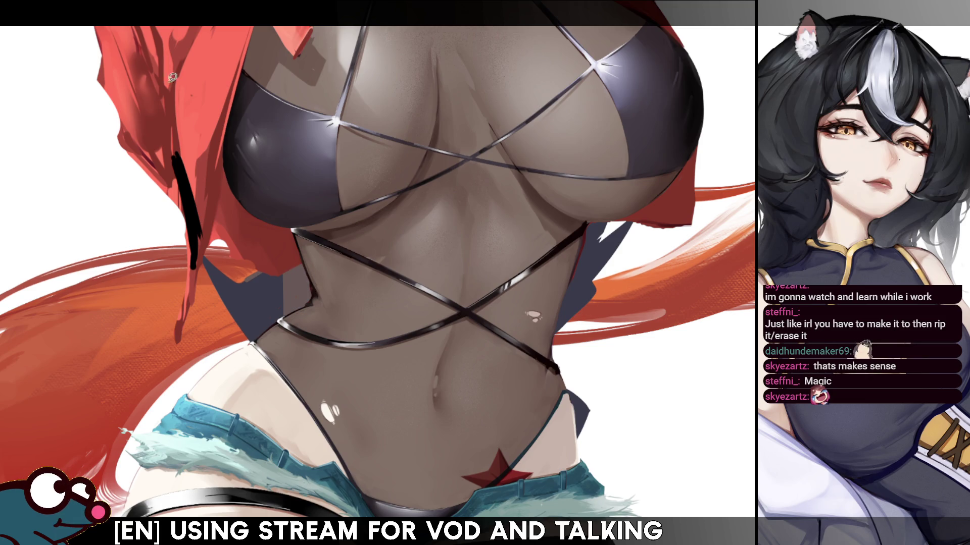
Lasso the left waist, move it up-left and rotate it about 11° counter-clockwise
{"action": "left_click_drag", "start_coordinate": [346, 212], "coordinate": [343, 222]}
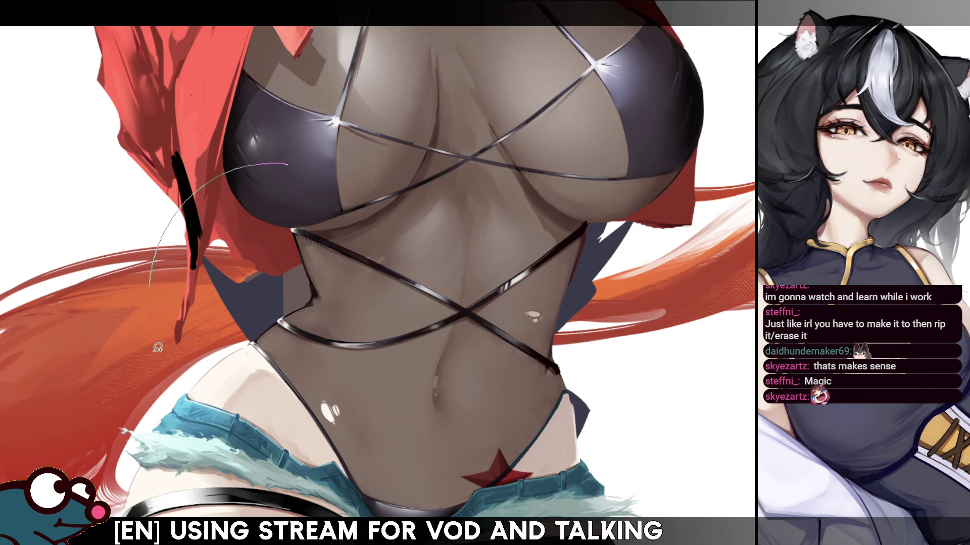
{"action": "key", "text": "ctrl+t"}
{"action": "left_click_drag", "start_coordinate": [331, 350], "coordinate": [325, 338]}
{"action": "left_click_drag", "start_coordinate": [229, 453], "coordinate": [262, 459]}
{"action": "left_click", "coordinate": [261, 447]}
{"action": "scroll", "coordinate": [261, 448], "scroll_direction": "down", "scroll_amount": 5}
{"action": "scroll", "coordinate": [391, 238], "scroll_direction": "up", "scroll_amount": 5}
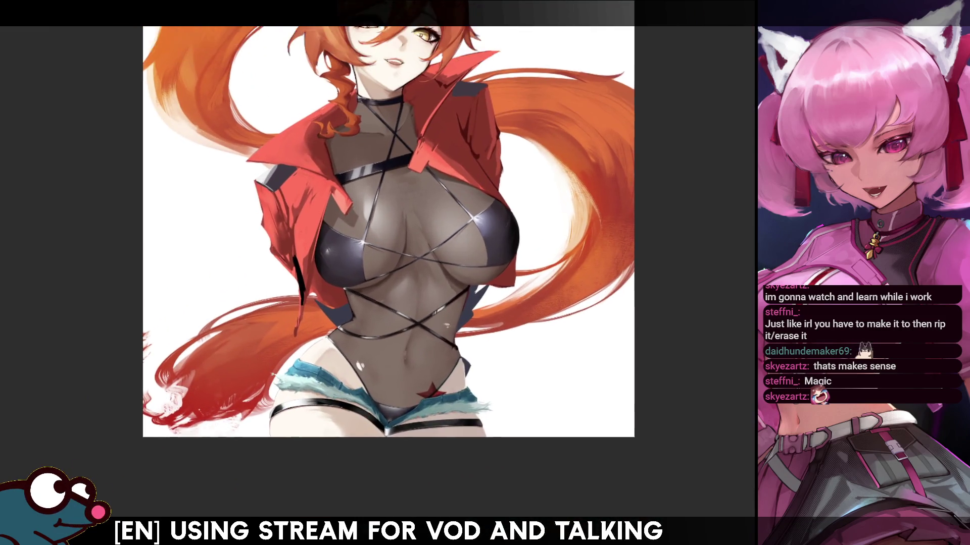
{"action": "key", "text": "h"}
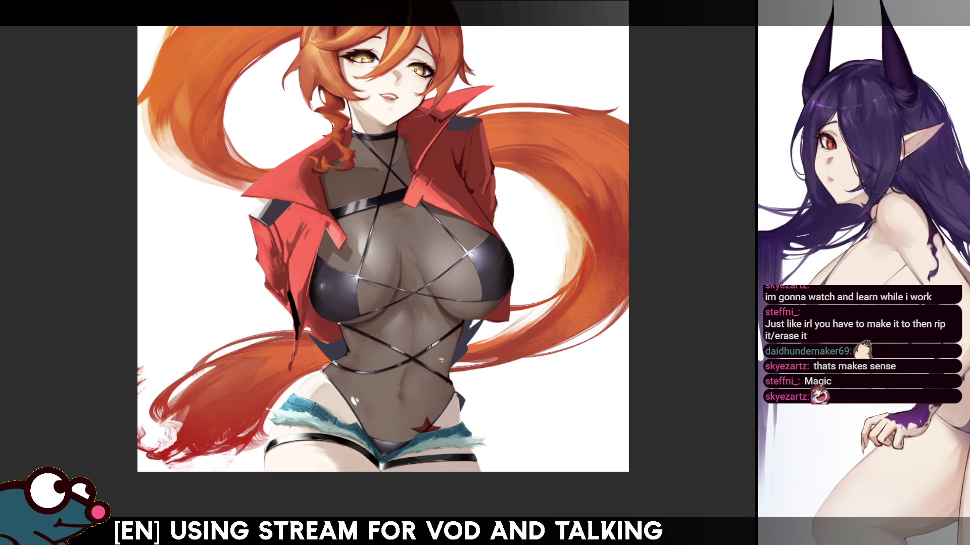
{"action": "left_click_drag", "start_coordinate": [383, 249], "coordinate": [340, 256]}
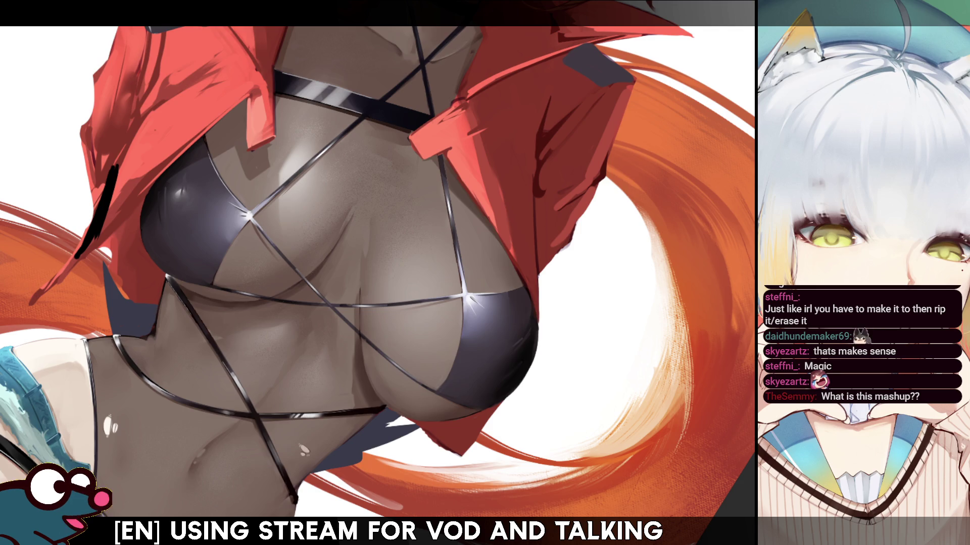
Reset the canvas rotation with Home so the painting is upright
{"action": "key", "text": "Home"}
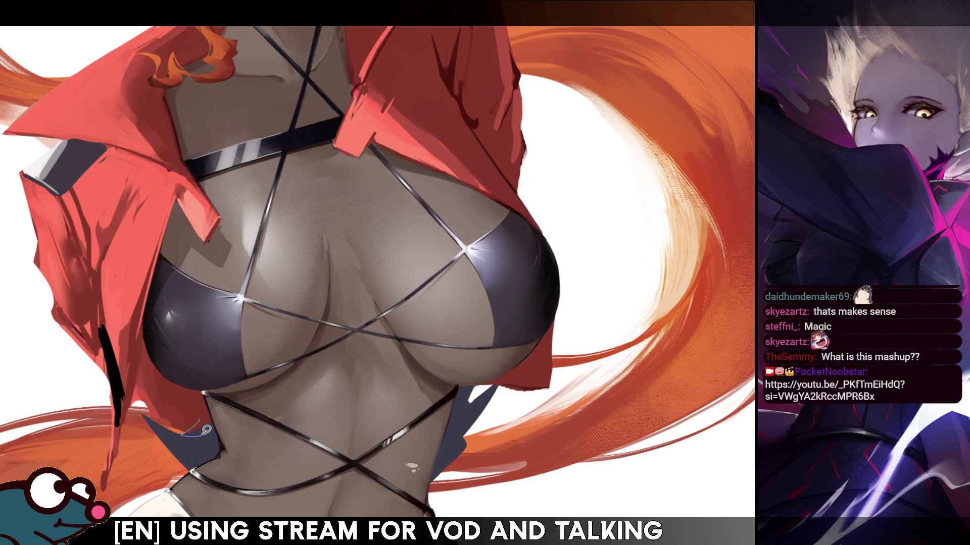
Paint thin light lines inside the jacket's black left edge, checking repeatedly in mirrored view
{"action": "key", "text": "h"}
{"action": "key", "text": "h"}
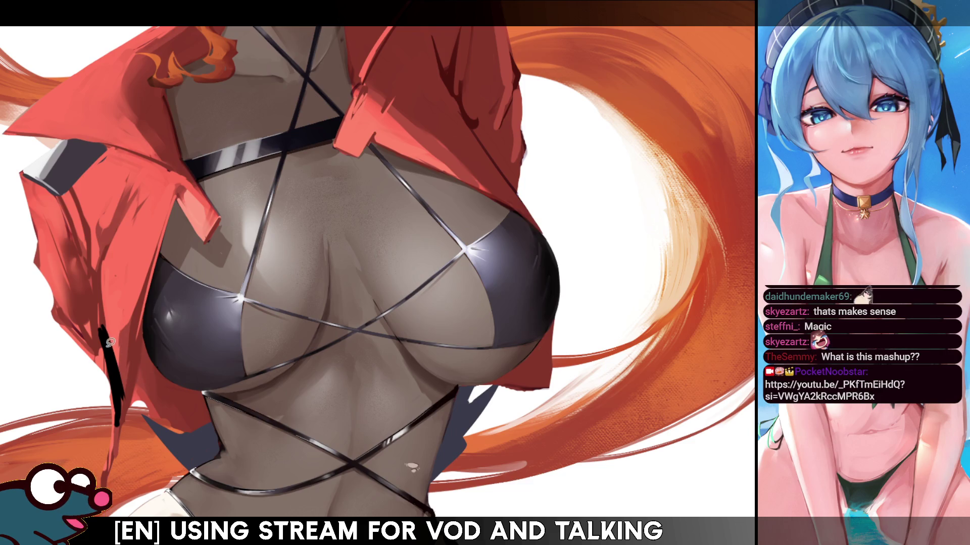
{"action": "mouse_move", "coordinate": [104, 333]}
{"action": "left_mouse_down"}
{"action": "mouse_move", "coordinate": [117, 399]}
{"action": "mouse_move", "coordinate": [115, 342]}
{"action": "left_mouse_up"}
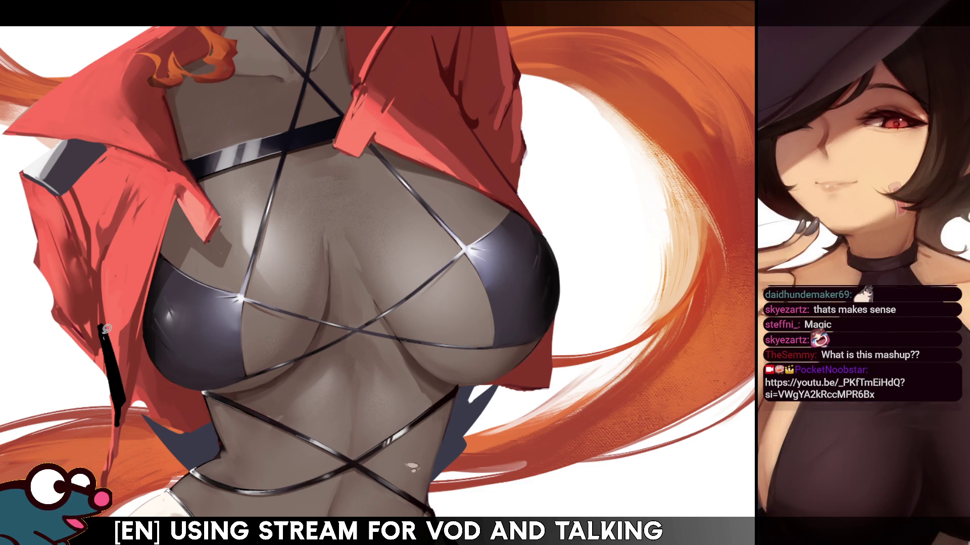
{"action": "left_click_drag", "start_coordinate": [105, 333], "coordinate": [120, 382]}
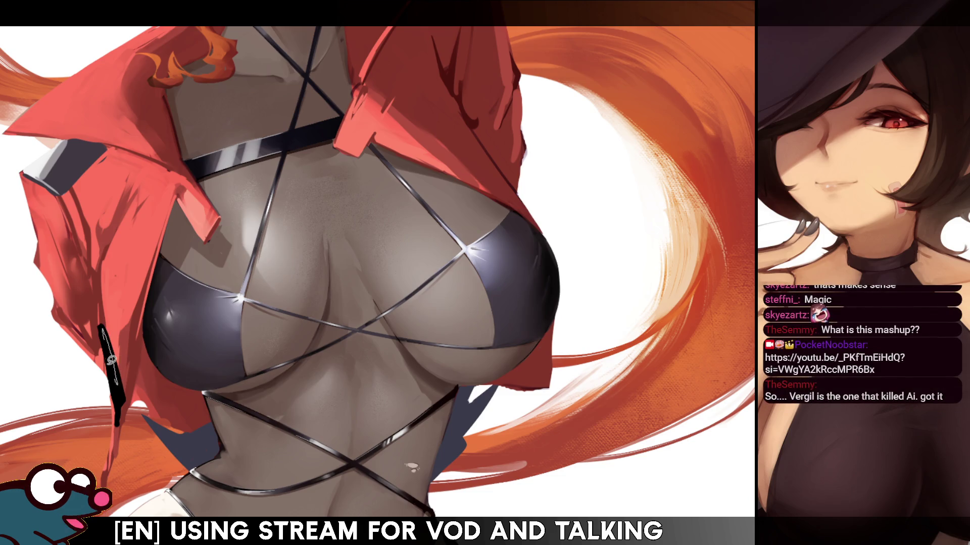
{"action": "mouse_move", "coordinate": [104, 335]}
{"action": "left_mouse_down"}
{"action": "mouse_move", "coordinate": [123, 399]}
{"action": "mouse_move", "coordinate": [102, 326]}
{"action": "left_mouse_up"}
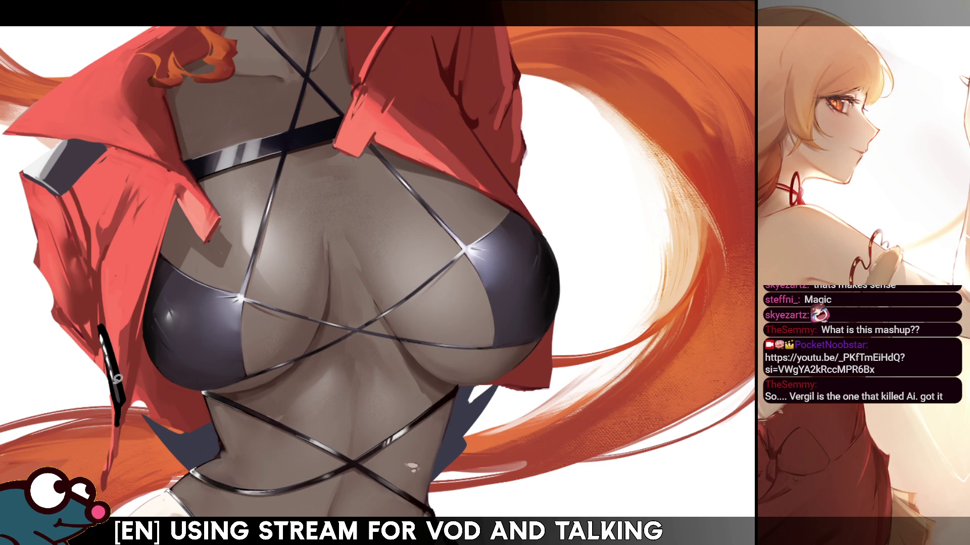
{"action": "key", "text": "h"}
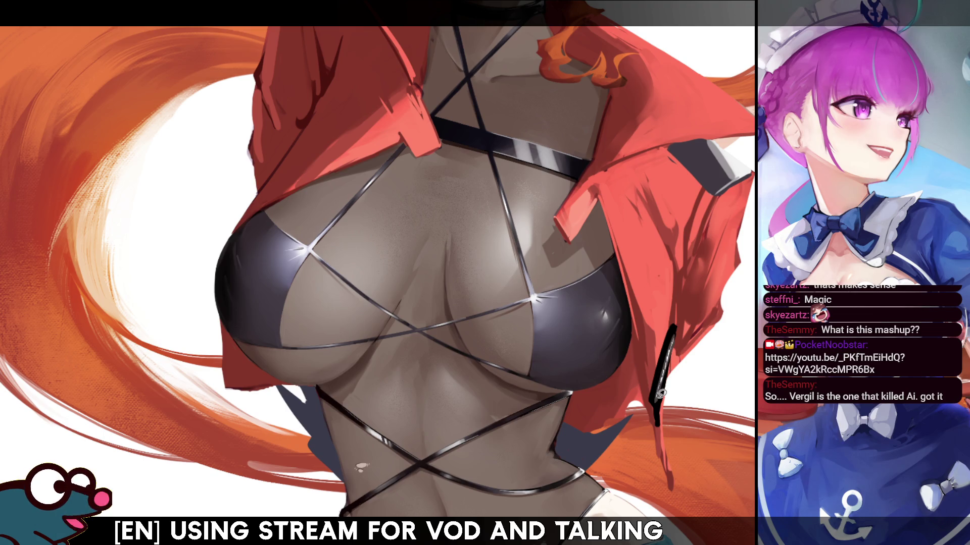
{"action": "key", "text": "h"}
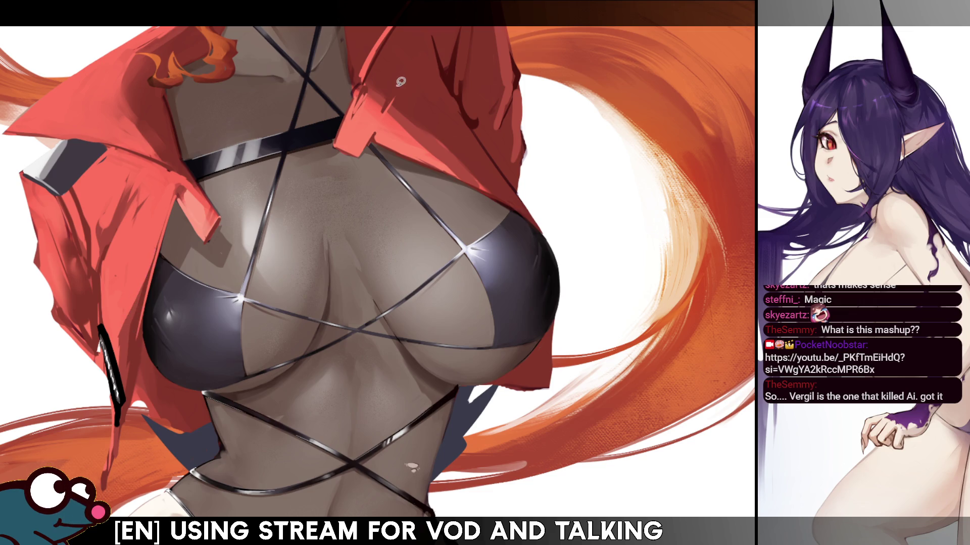
{"action": "key", "text": "h"}
{"action": "key", "text": "h"}
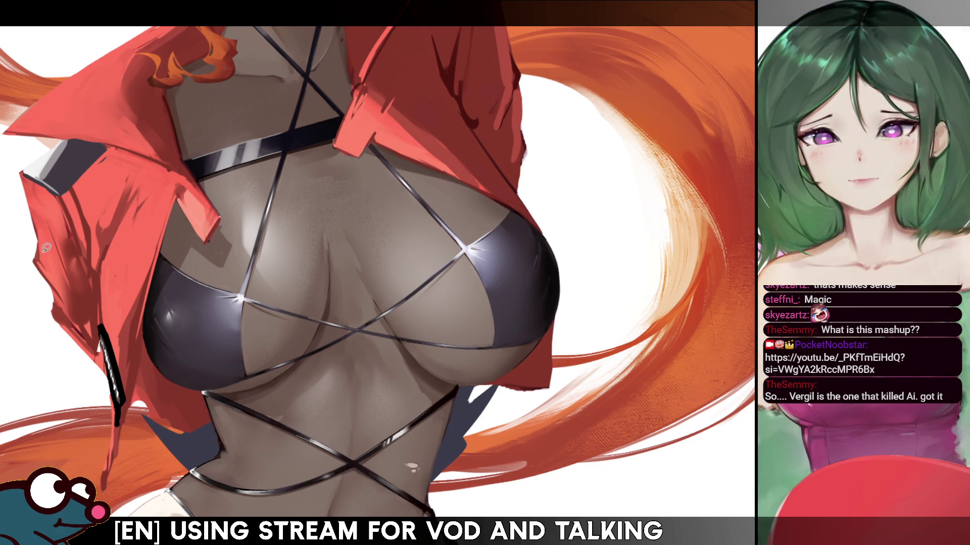
{"action": "key", "text": "h"}
{"action": "key", "text": "h"}
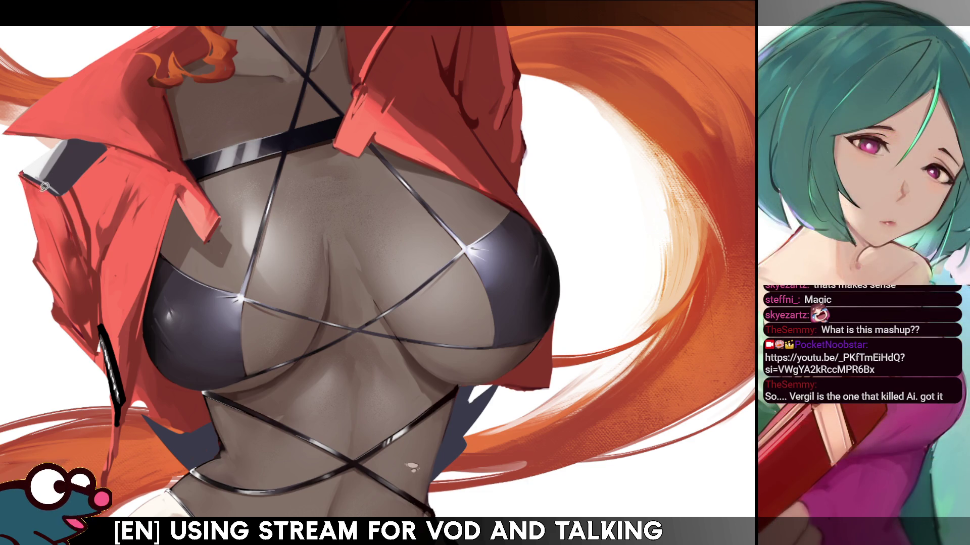
{"action": "key", "text": "h"}
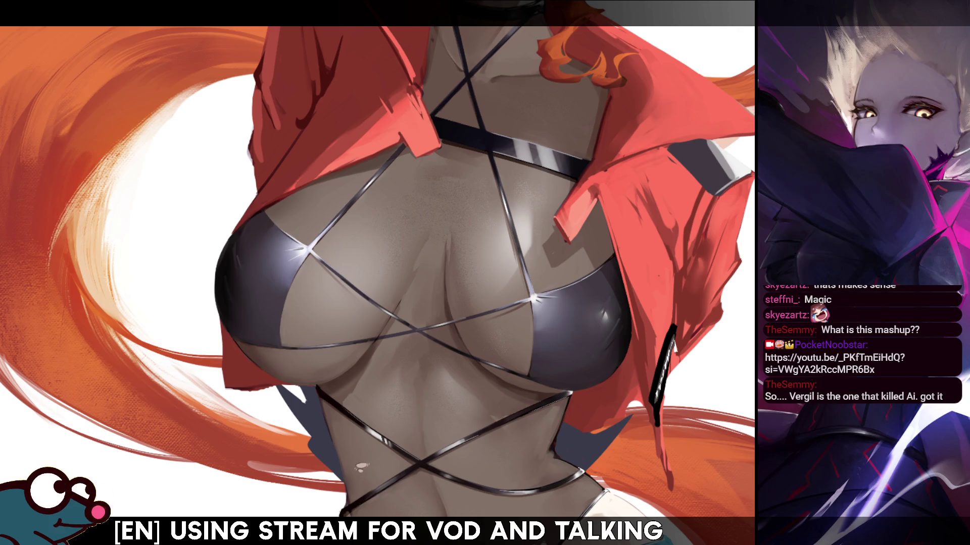
{"action": "key", "text": "h"}
{"action": "key", "text": "h"}
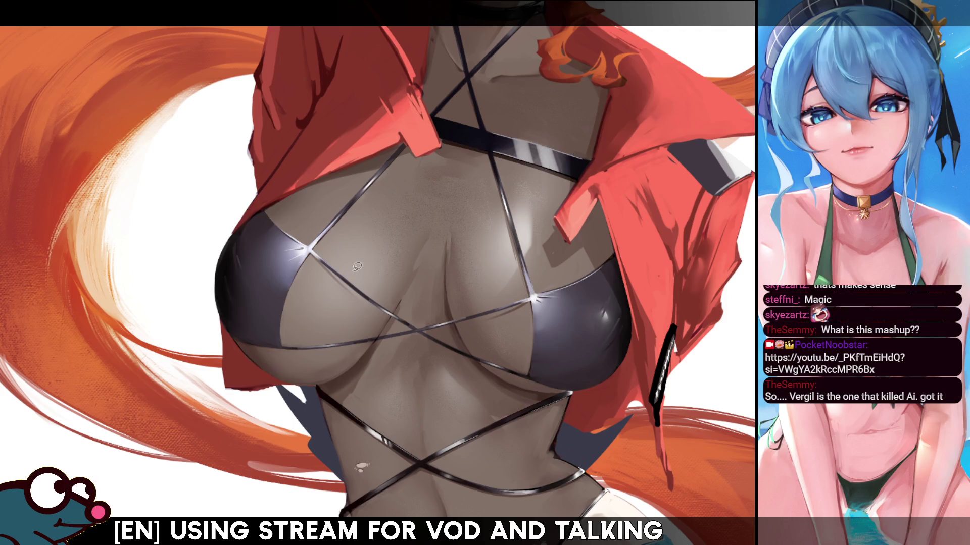
{"action": "key", "text": "h"}
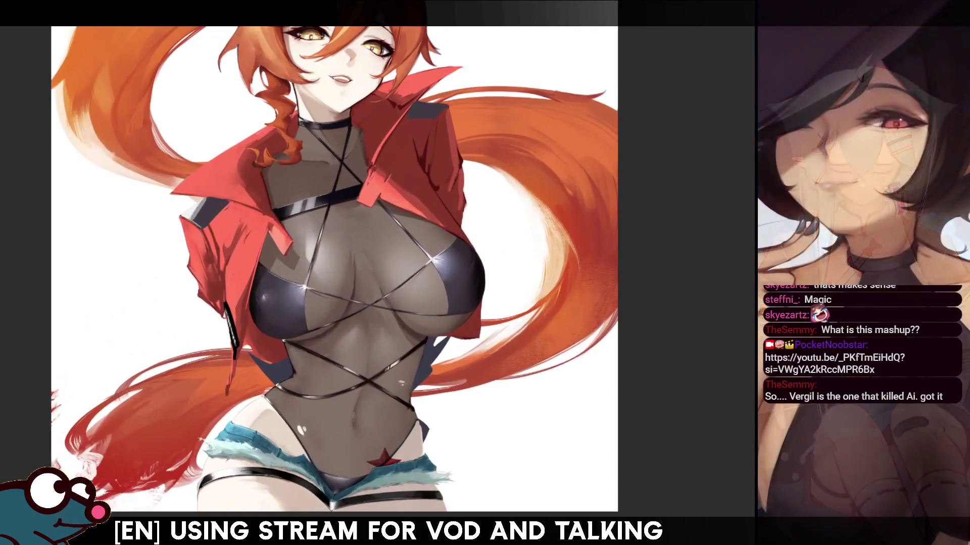
{"action": "key", "text": "m"}
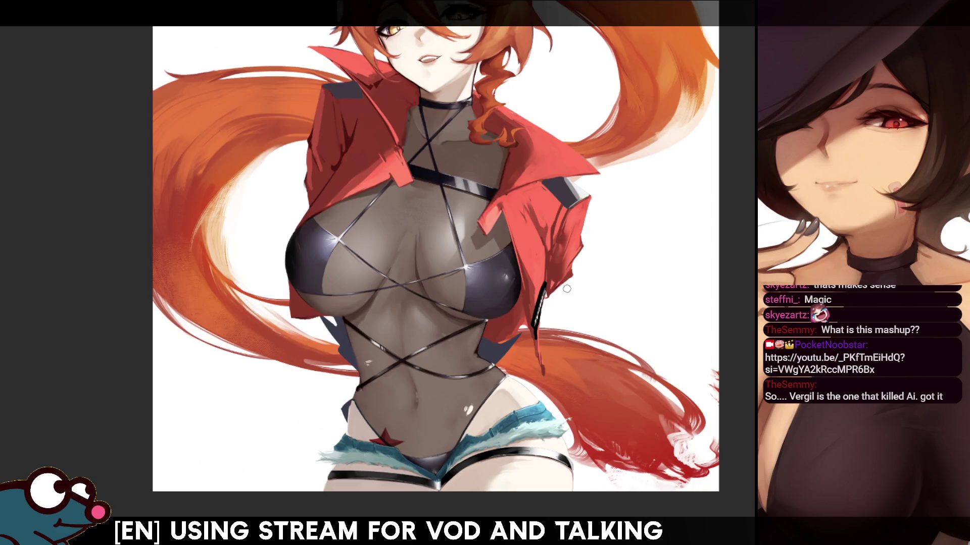
{"action": "key", "text": "m"}
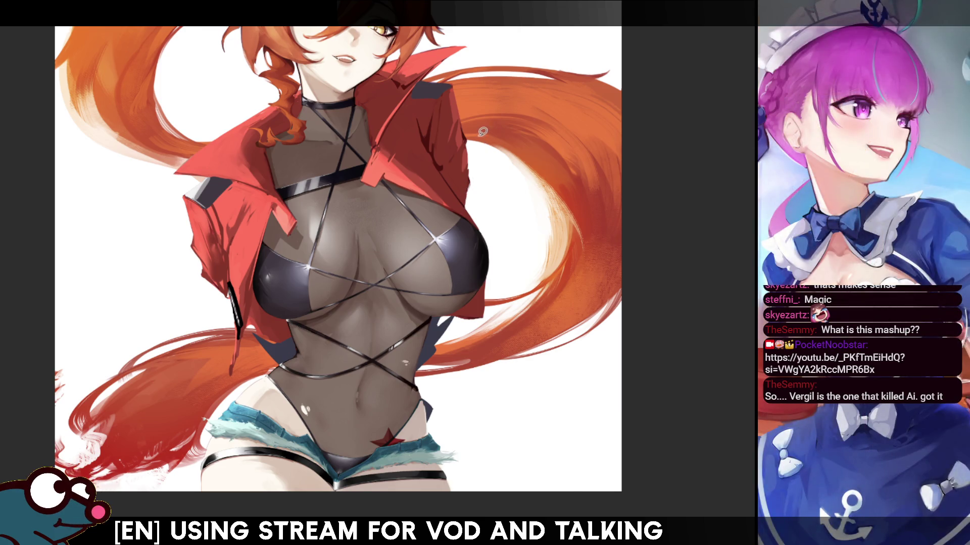
{"action": "key", "text": "h"}
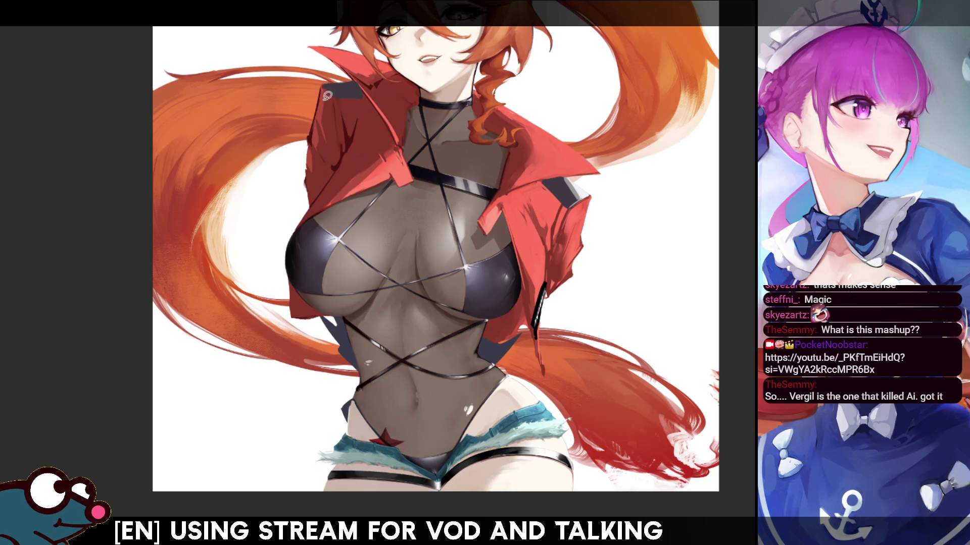
{"action": "key", "text": "h"}
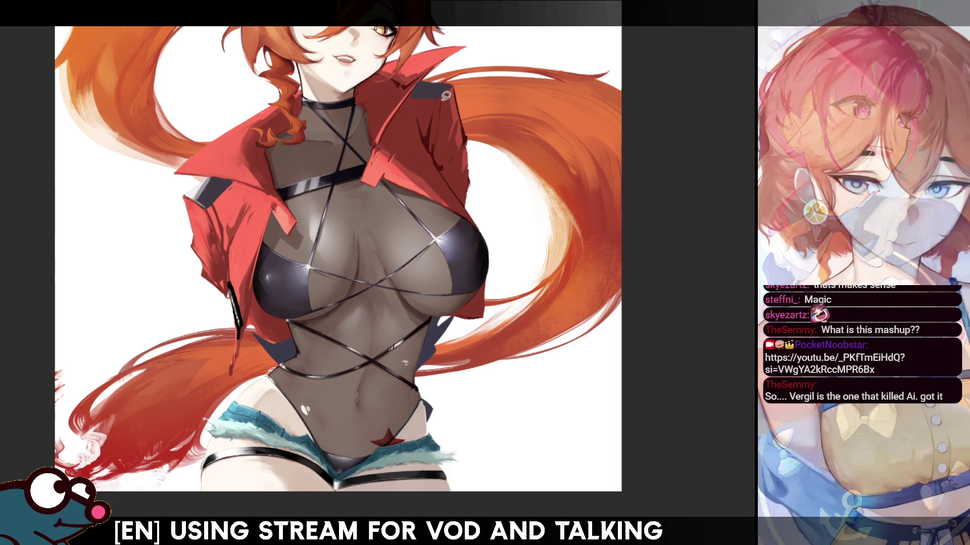
{"action": "left_click", "coordinate": [439, 88]}
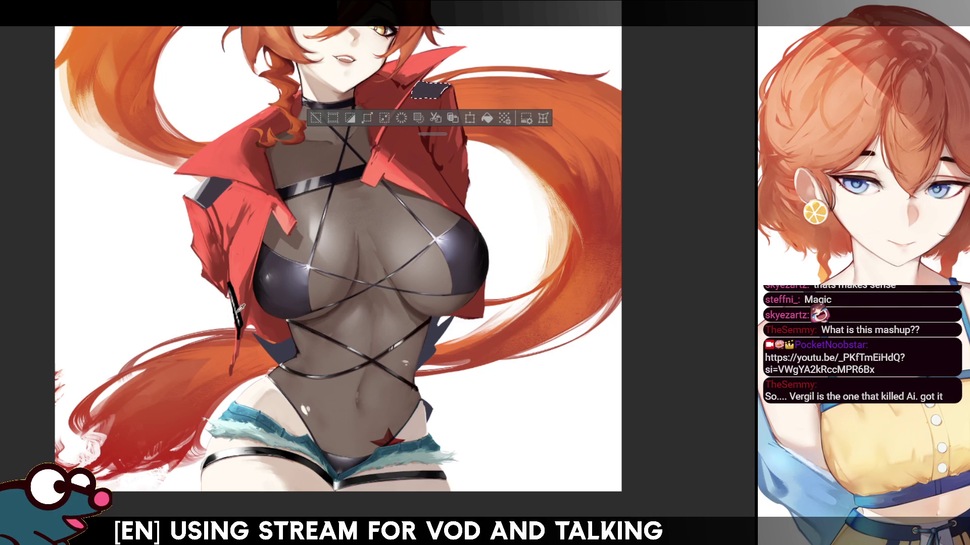
{"action": "left_click_drag", "start_coordinate": [435, 135], "coordinate": [382, 187]}
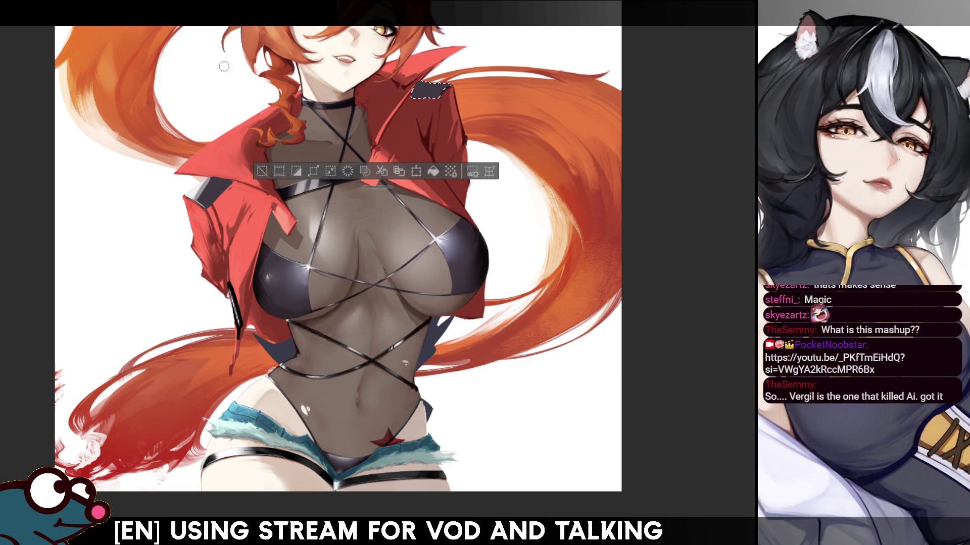
{"action": "key", "text": "bracketright"}
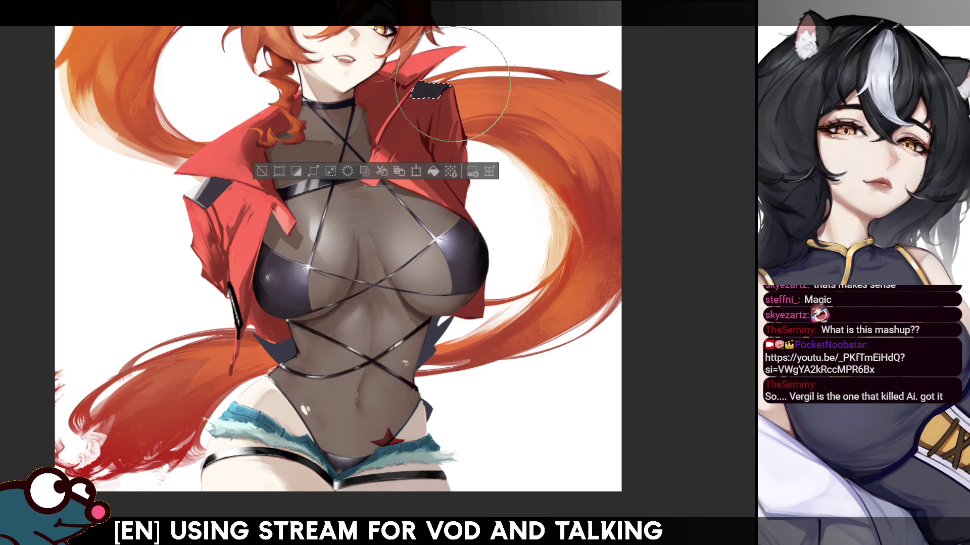
{"action": "key", "text": "ctrl+d"}
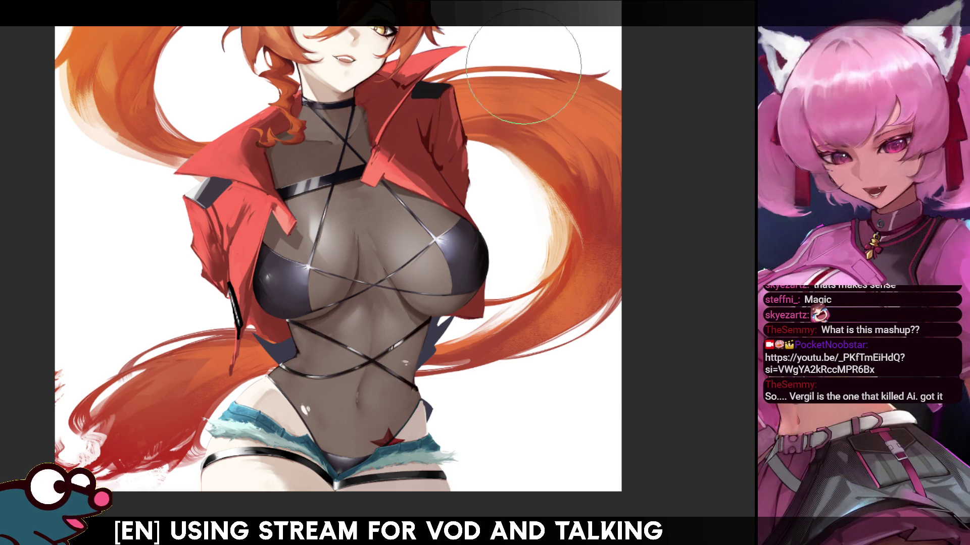
{"action": "key", "text": "ctrl+shift+d"}
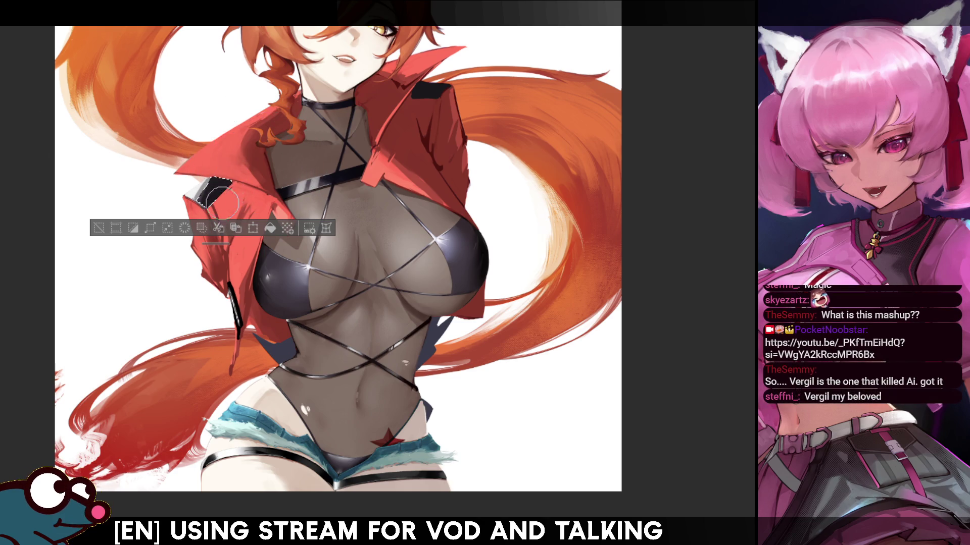
{"action": "key", "text": "ctrl+d"}
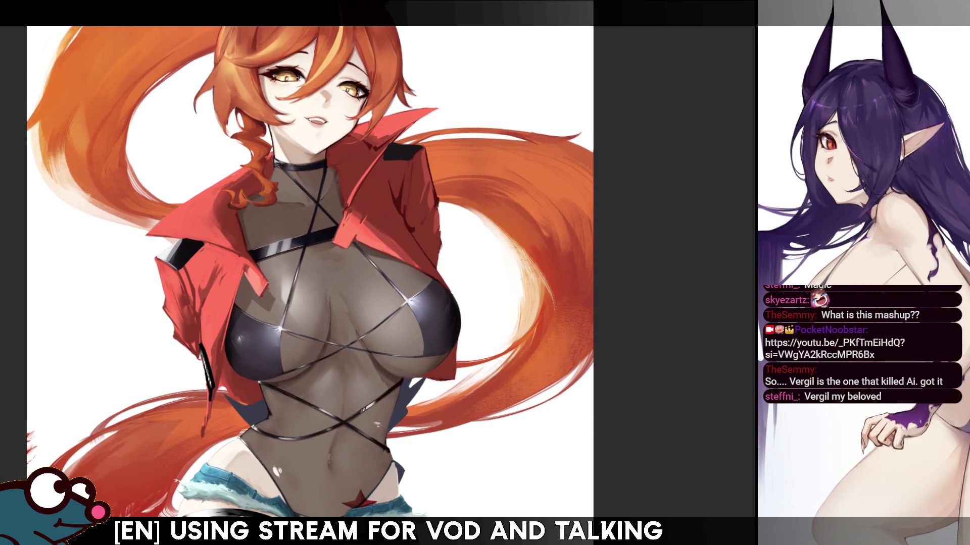
Check the painting mirrored, then try a small emblem on the jacket's right and undo it
{"action": "key", "text": "m"}
{"action": "key", "text": "m"}
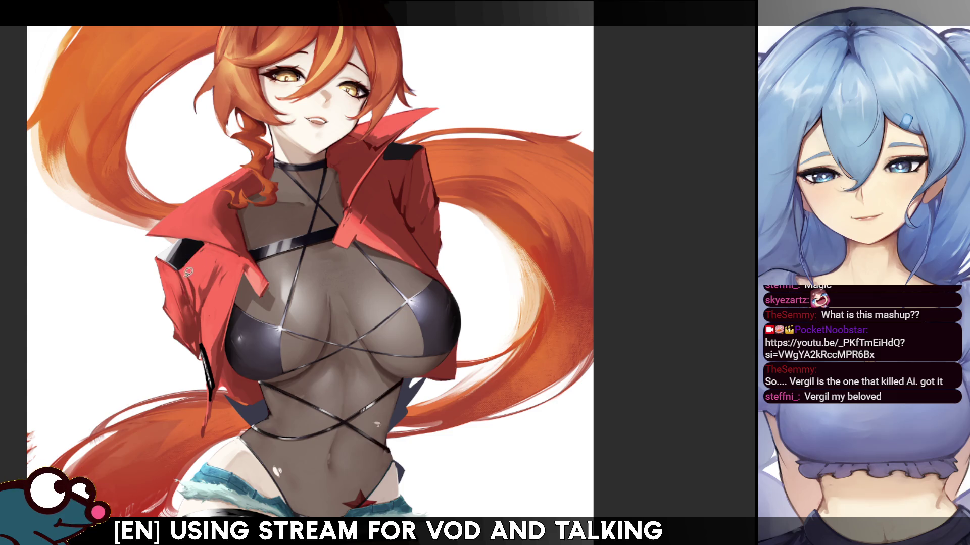
{"action": "key", "text": "h"}
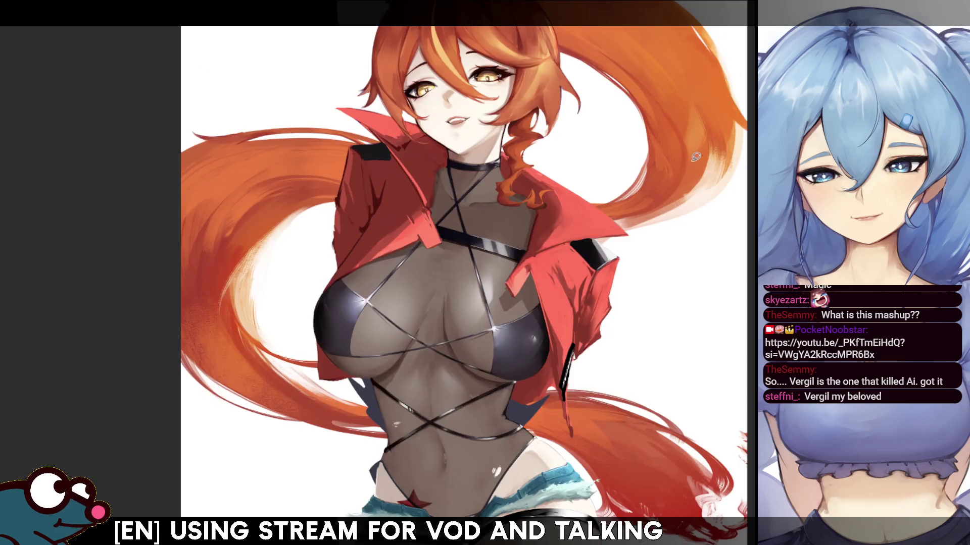
{"action": "key", "text": "h"}
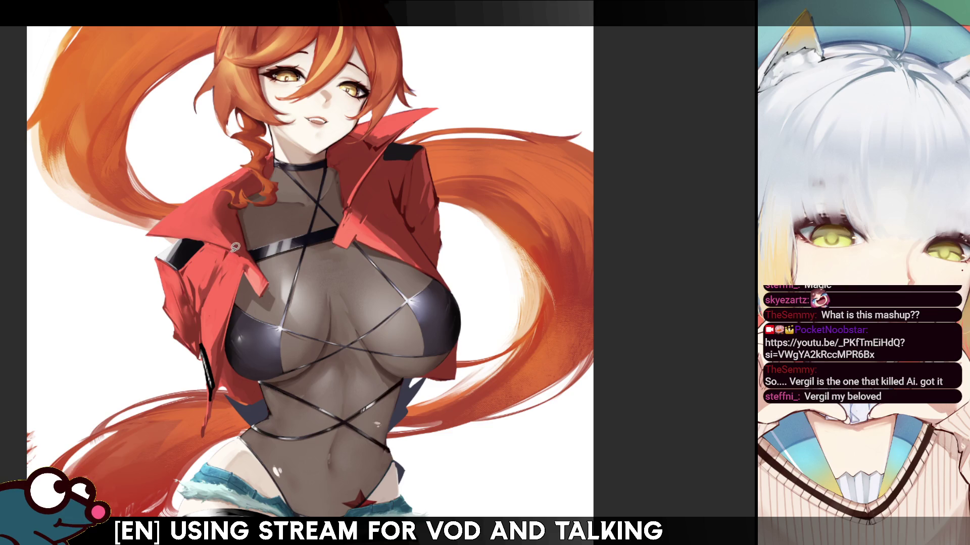
{"action": "key", "text": "h"}
{"action": "key", "text": "h"}
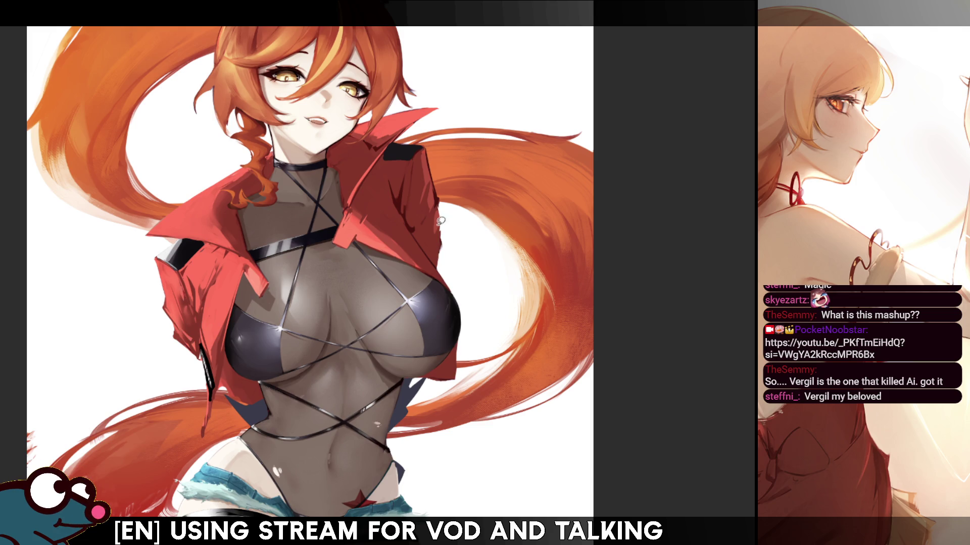
{"action": "left_click_drag", "start_coordinate": [435, 215], "coordinate": [434, 246]}
{"action": "key", "text": "ctrl+z"}
{"action": "key", "text": "ctrl+z"}
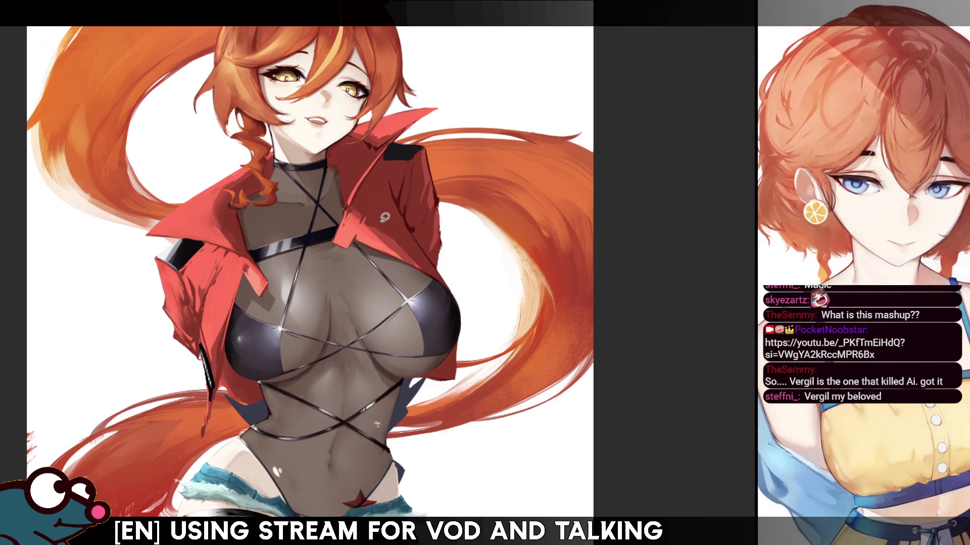
Add a fine stroke to the red jacket and remove an unwanted lapel line
{"action": "left_click_drag", "start_coordinate": [391, 231], "coordinate": [419, 251]}
{"action": "key", "text": "h"}
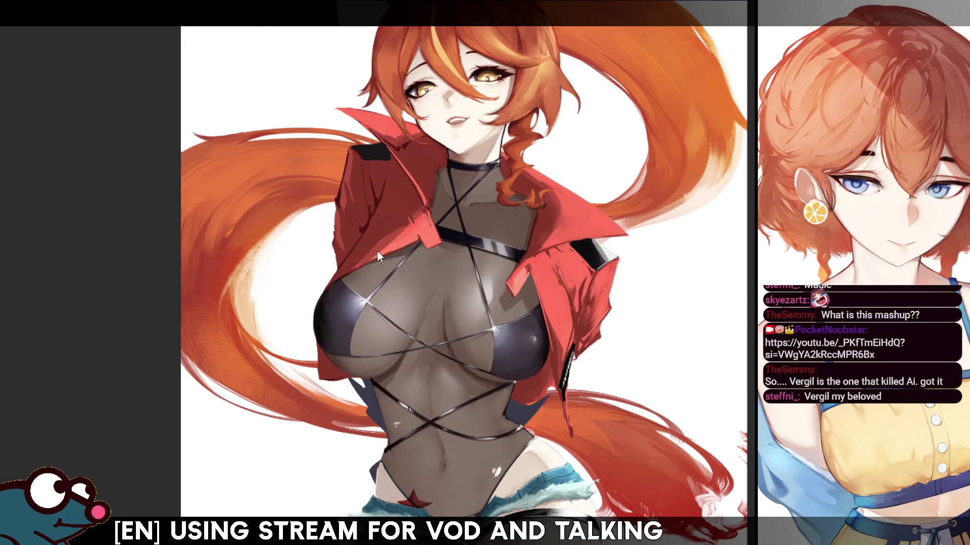
{"action": "key", "text": "h"}
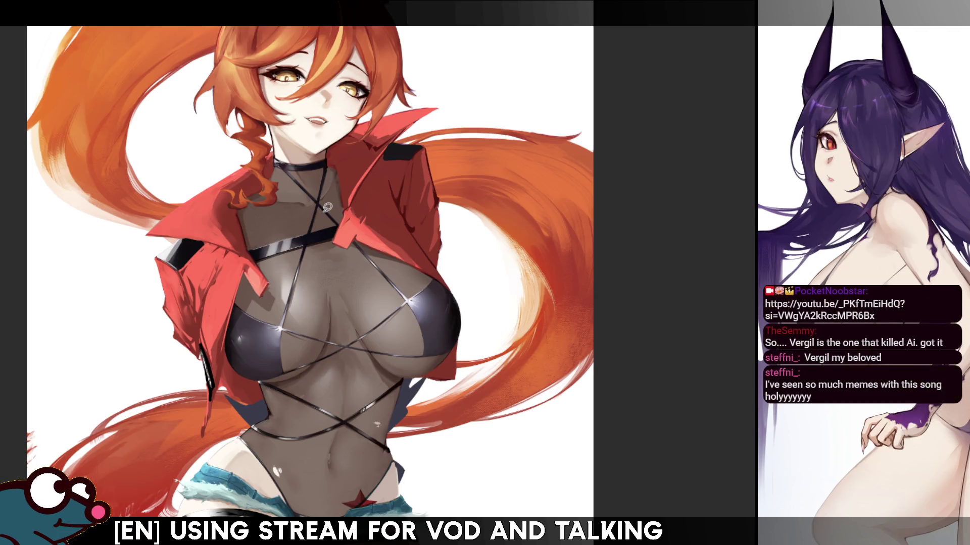
{"action": "left_click_drag", "start_coordinate": [344, 208], "coordinate": [341, 169]}
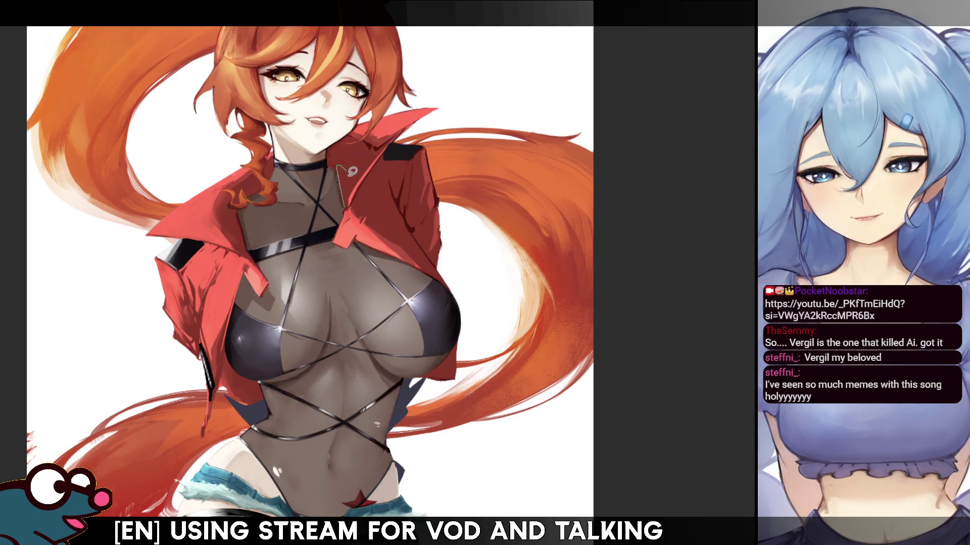
{"action": "key", "text": "ctrl+z"}
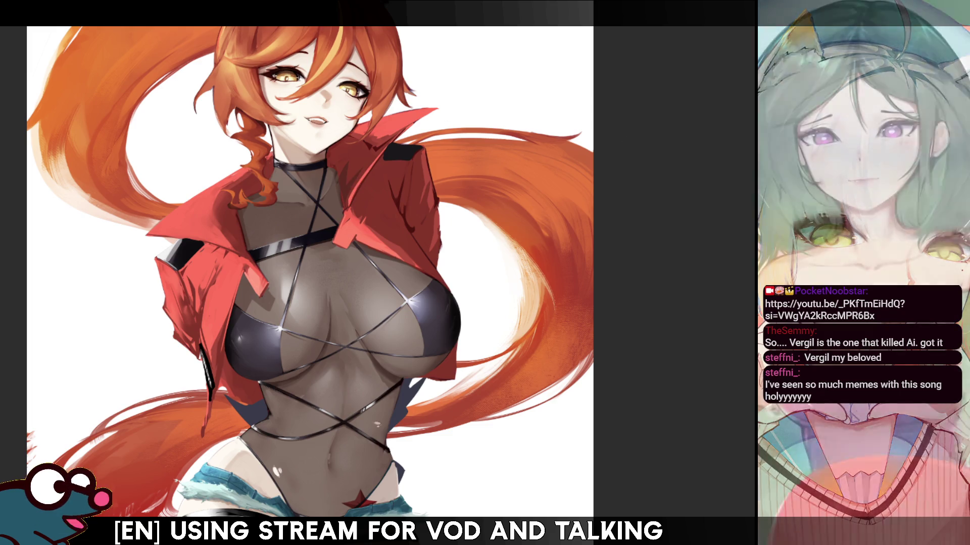
{"action": "left_click_drag", "start_coordinate": [562, 167], "coordinate": [549, 222]}
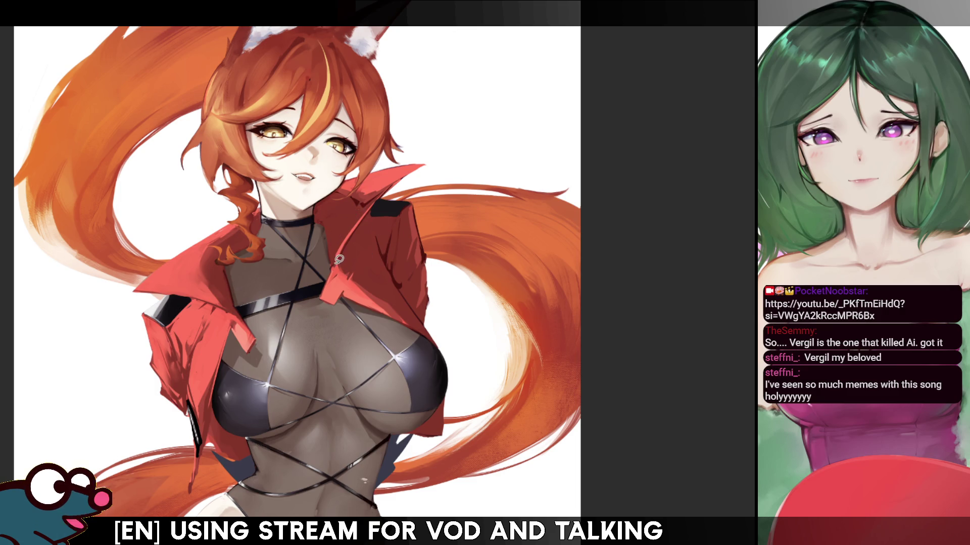
{"action": "key", "text": "h"}
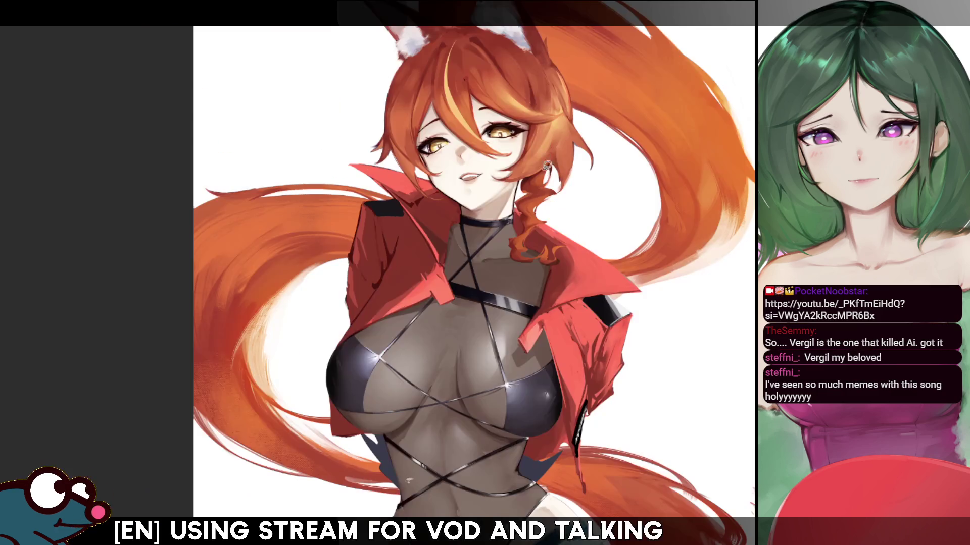
{"action": "key", "text": "h"}
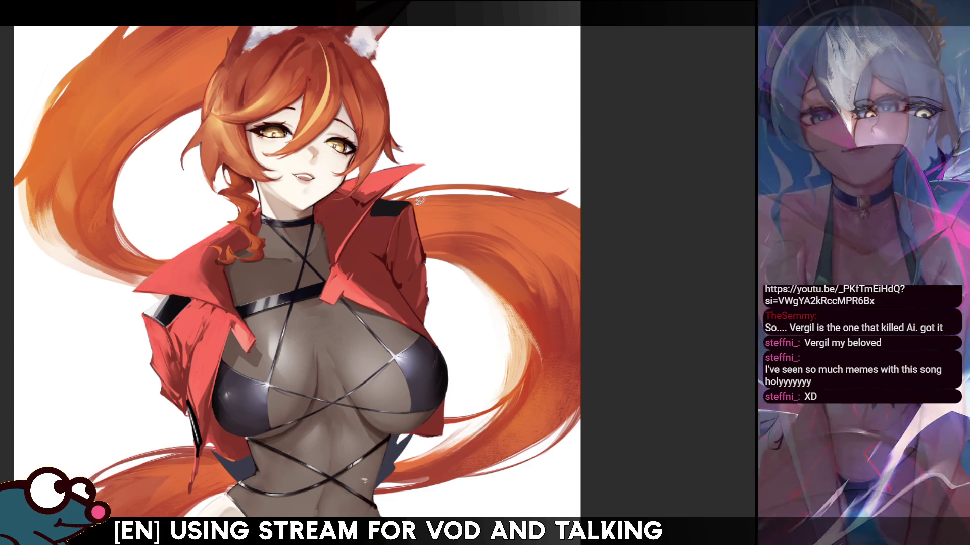
{"action": "key", "text": "h"}
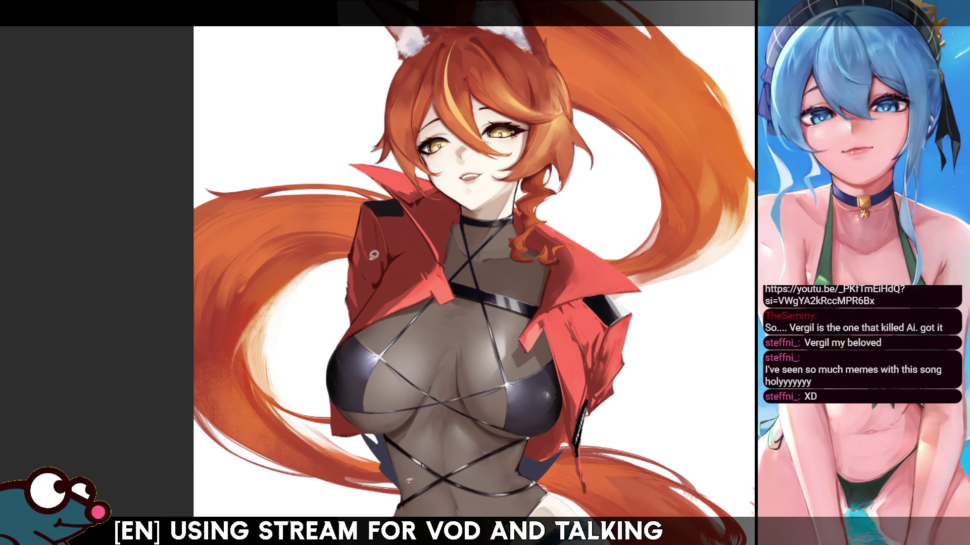
{"action": "key", "text": "h"}
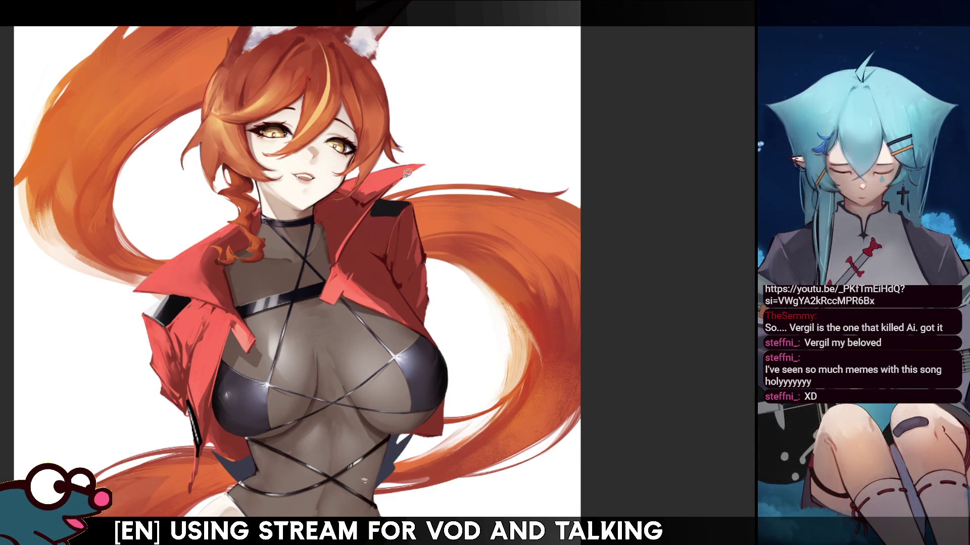
{"action": "mouse_move", "coordinate": [656, 228]}
{"action": "left_mouse_down"}
{"action": "mouse_move", "coordinate": [556, 212]}
{"action": "mouse_move", "coordinate": [353, 216]}
{"action": "left_mouse_up"}
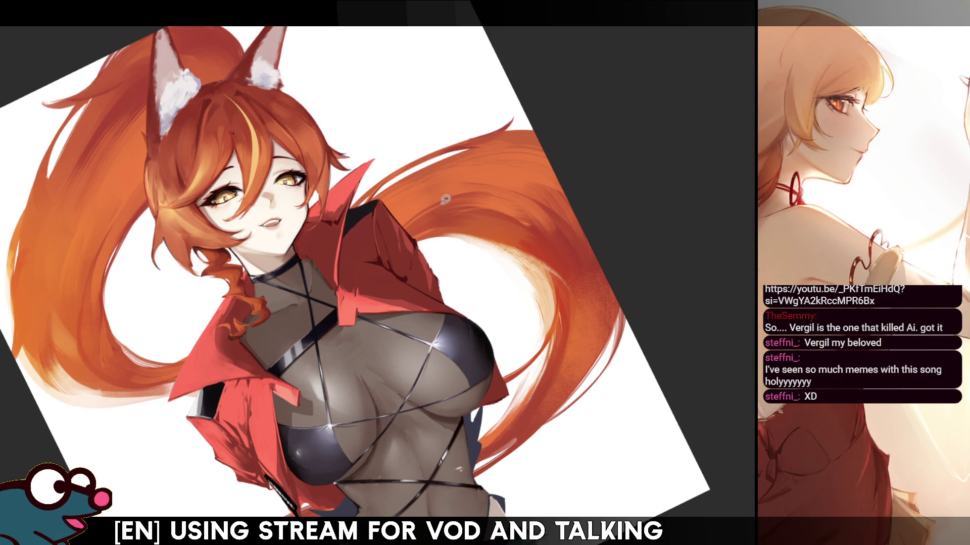
{"action": "key", "text": "Delete"}
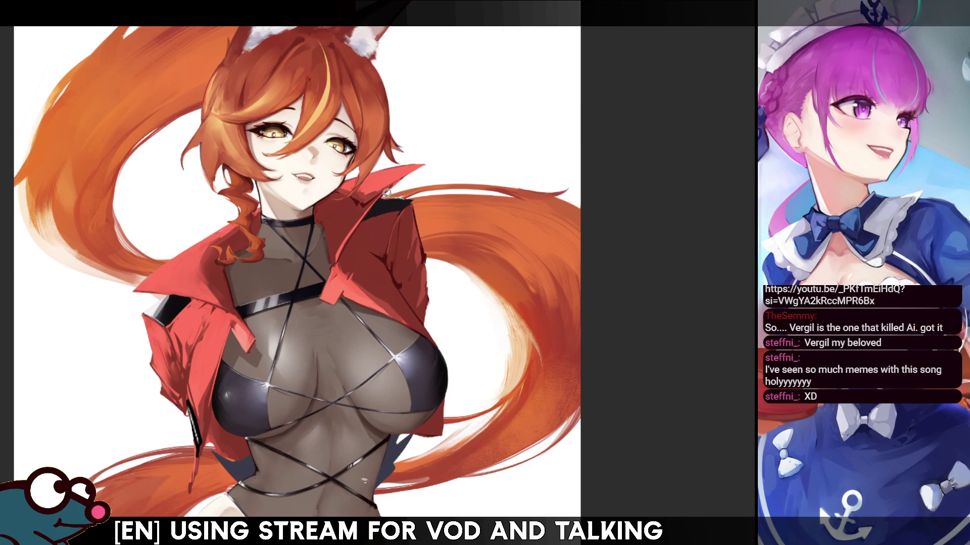
{"action": "key", "text": "m"}
{"action": "left_click_drag", "start_coordinate": [354, 237], "coordinate": [315, 259]}
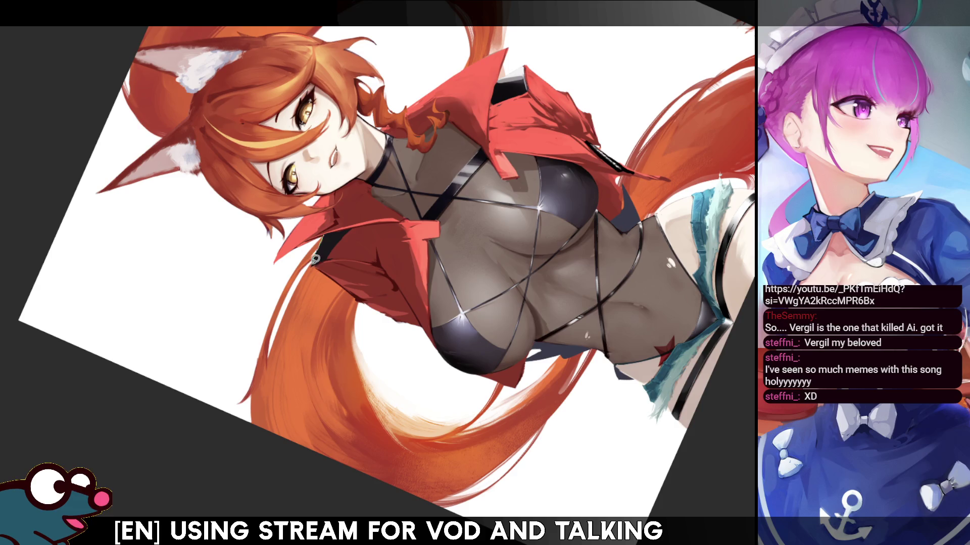
{"action": "key", "text": "m"}
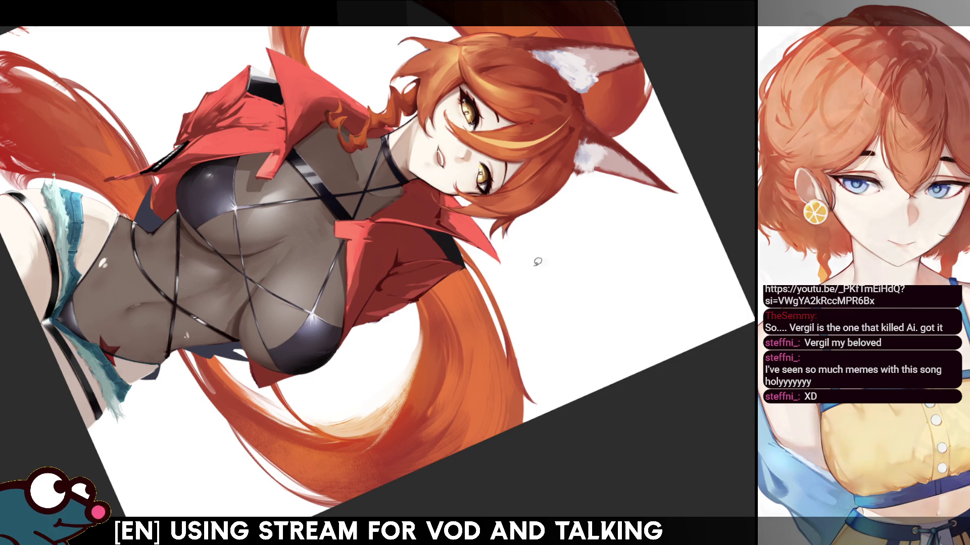
{"action": "key", "text": "ctrl+0"}
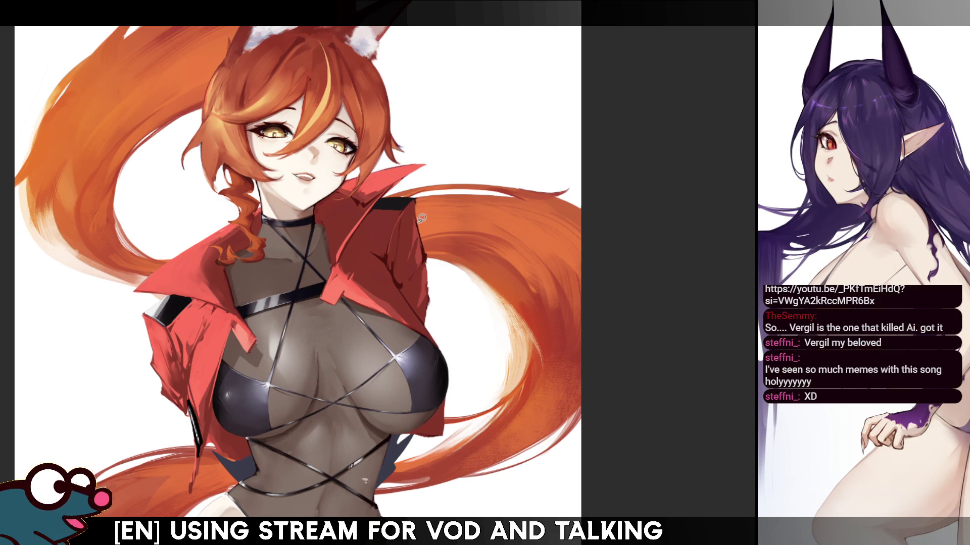
{"action": "key", "text": "h"}
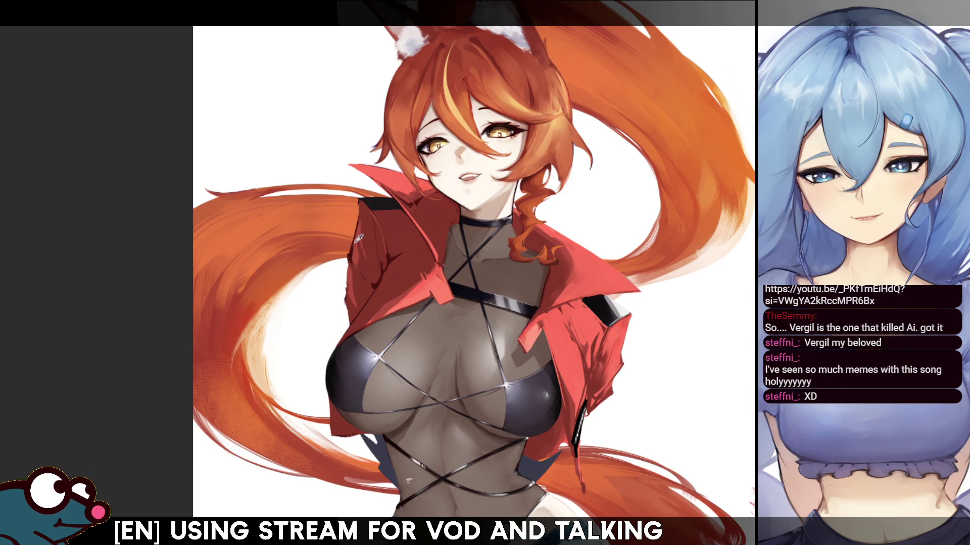
{"action": "left_click_drag", "start_coordinate": [353, 244], "coordinate": [361, 200]}
{"action": "key", "text": "h"}
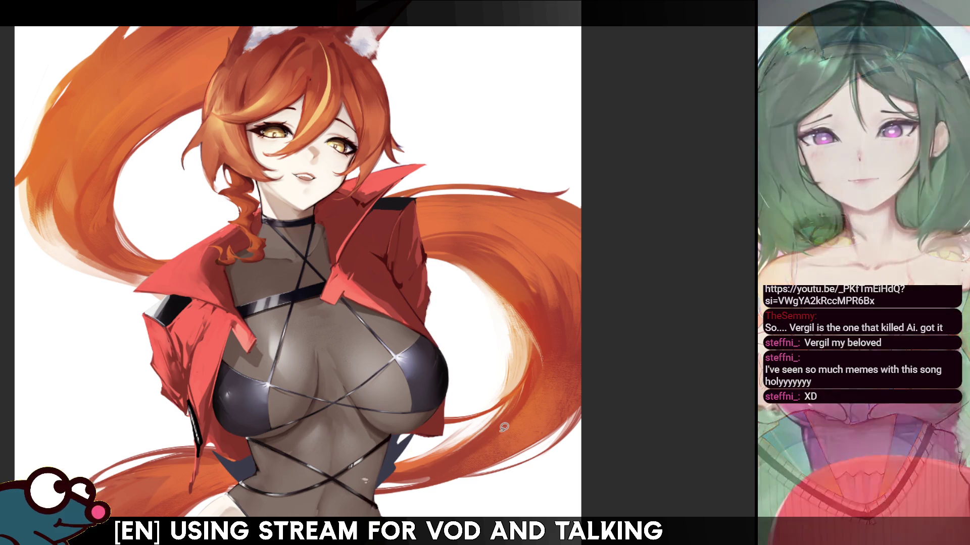
{"action": "left_click_drag", "start_coordinate": [404, 241], "coordinate": [391, 214]}
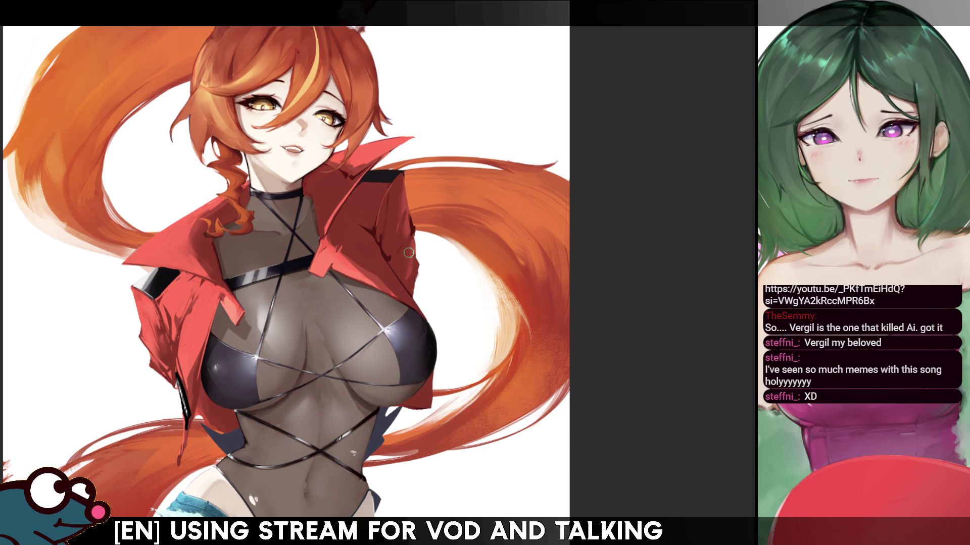
{"action": "left_click_drag", "start_coordinate": [284, 273], "coordinate": [277, 206]}
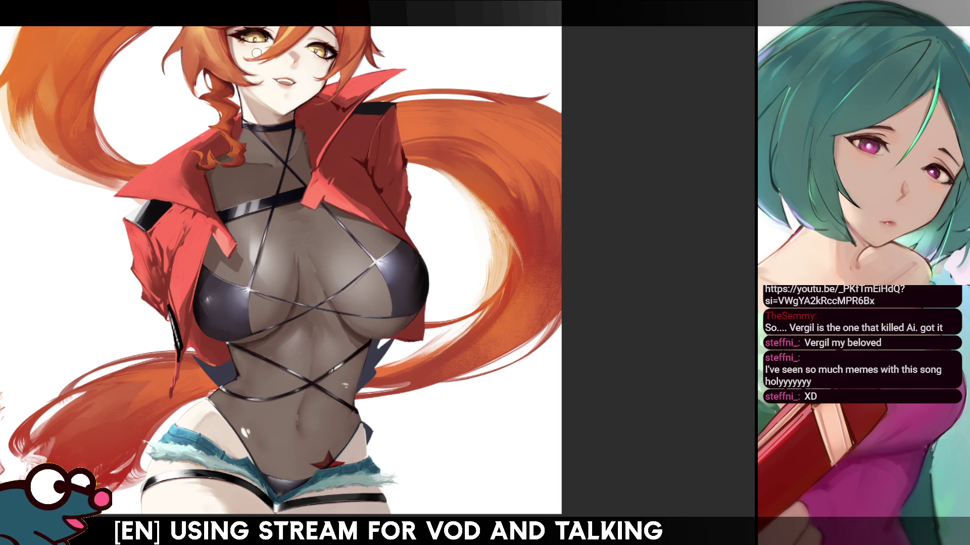
Centre on the jacket and torso, shrink the brush with [, and check mirrored
{"action": "left_click_drag", "start_coordinate": [282, 273], "coordinate": [236, 283]}
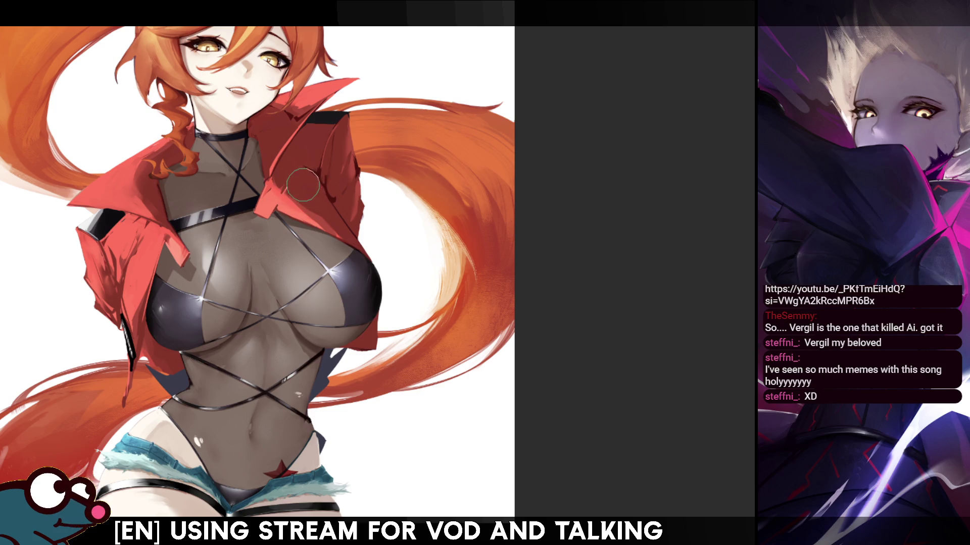
{"action": "key", "text": "bracketleft"}
{"action": "key", "text": "bracketleft"}
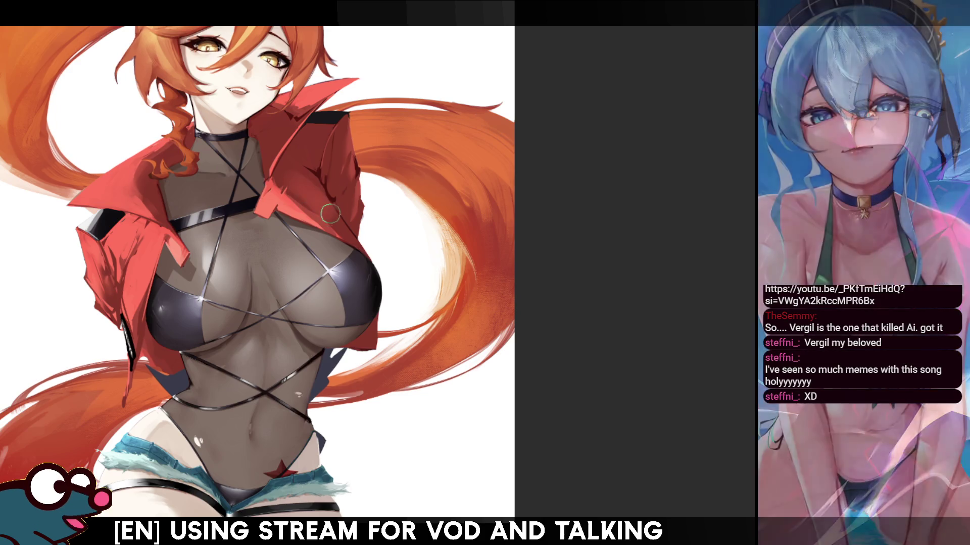
{"action": "key", "text": "h"}
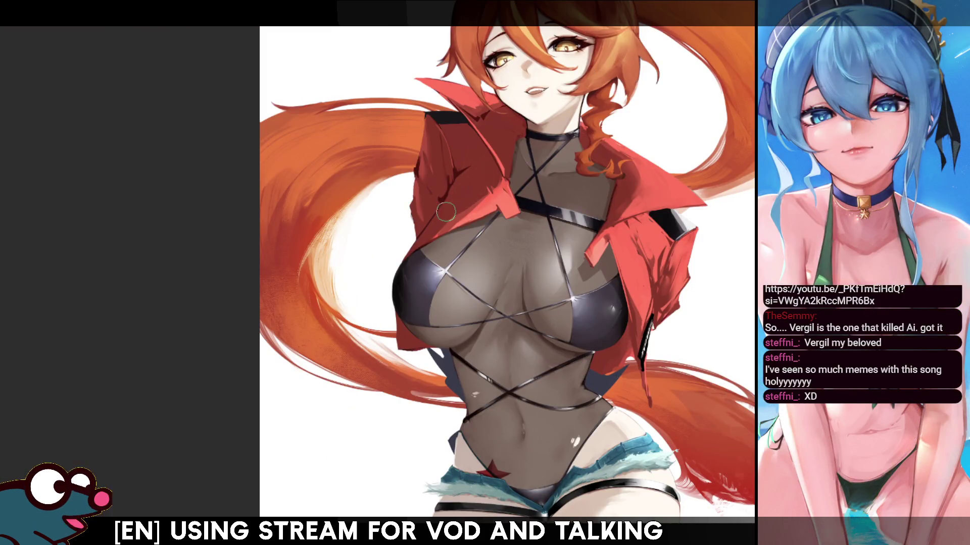
{"action": "key", "text": "h"}
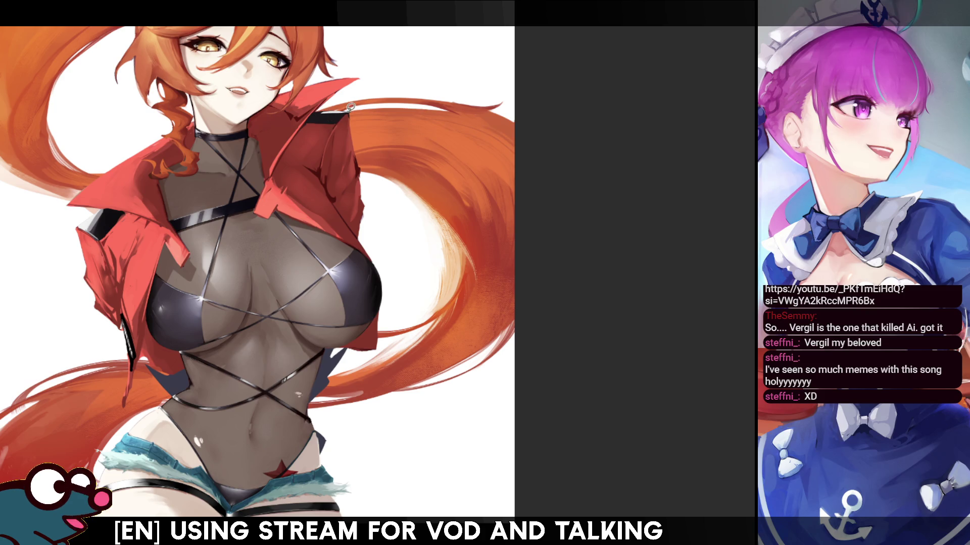
{"action": "key", "text": "h"}
{"action": "key", "text": "h"}
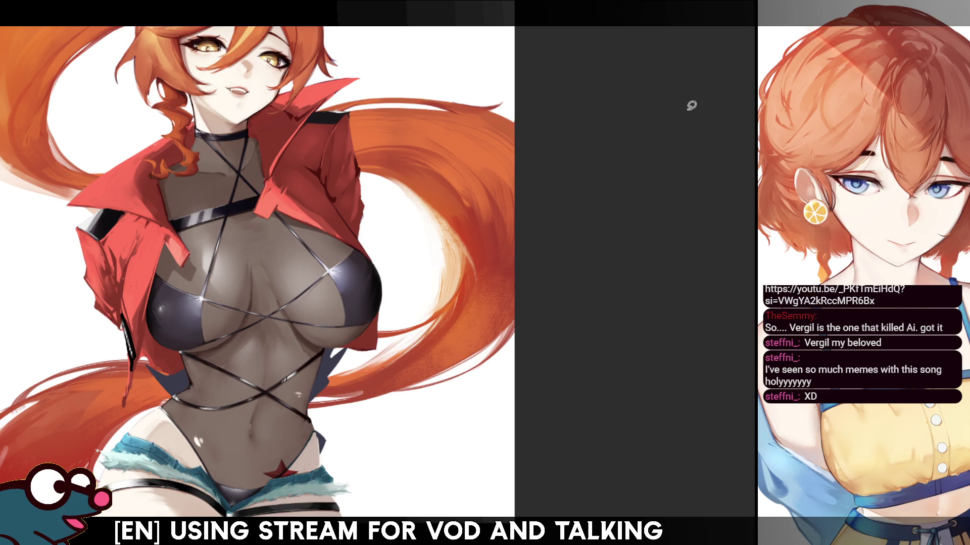
{"action": "scroll", "coordinate": [264, 262], "scroll_direction": "down", "scroll_amount": 2}
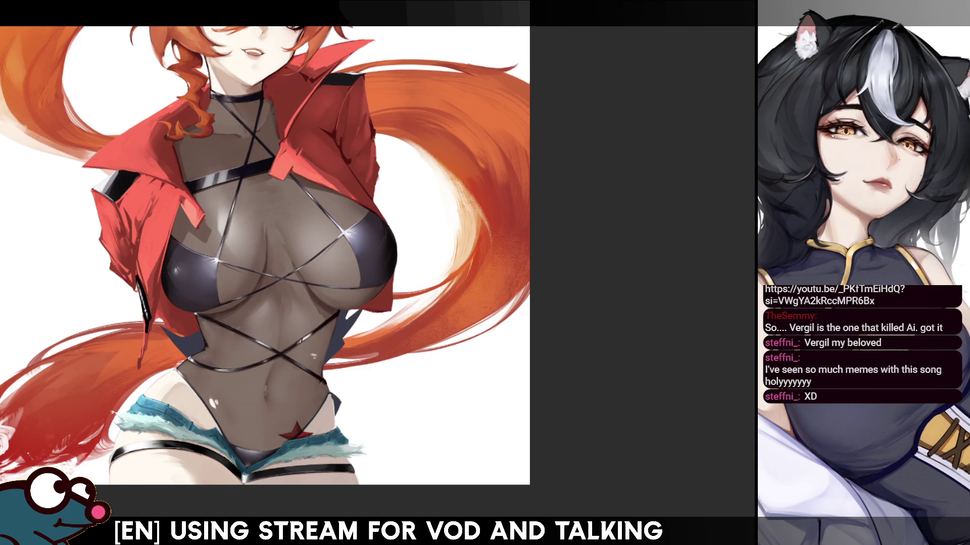
{"action": "scroll", "coordinate": [257, 202], "scroll_direction": "down", "scroll_amount": 3}
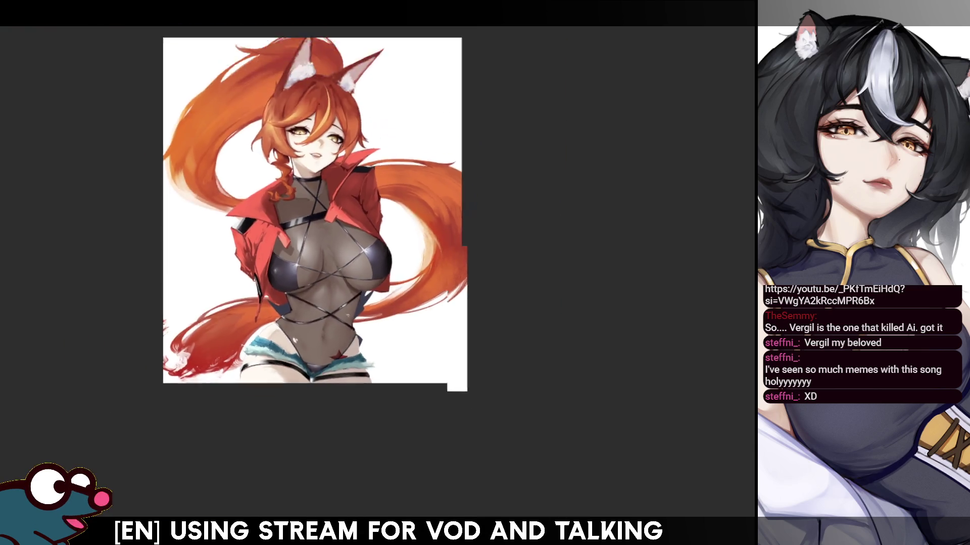
{"action": "scroll", "coordinate": [256, 202], "scroll_direction": "up", "scroll_amount": 4}
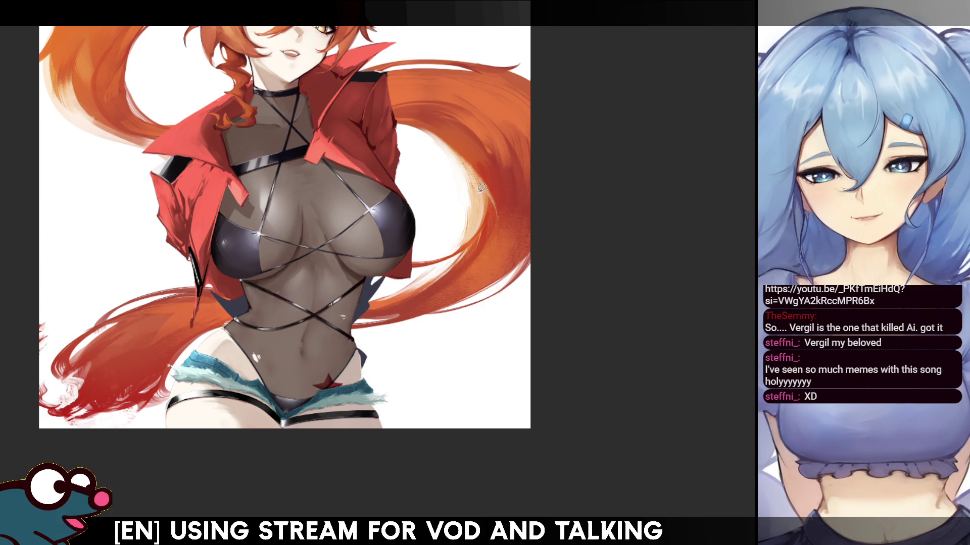
{"action": "key", "text": "h"}
{"action": "key", "text": "h"}
{"action": "scroll", "coordinate": [321, 281], "scroll_direction": "up", "scroll_amount": 3}
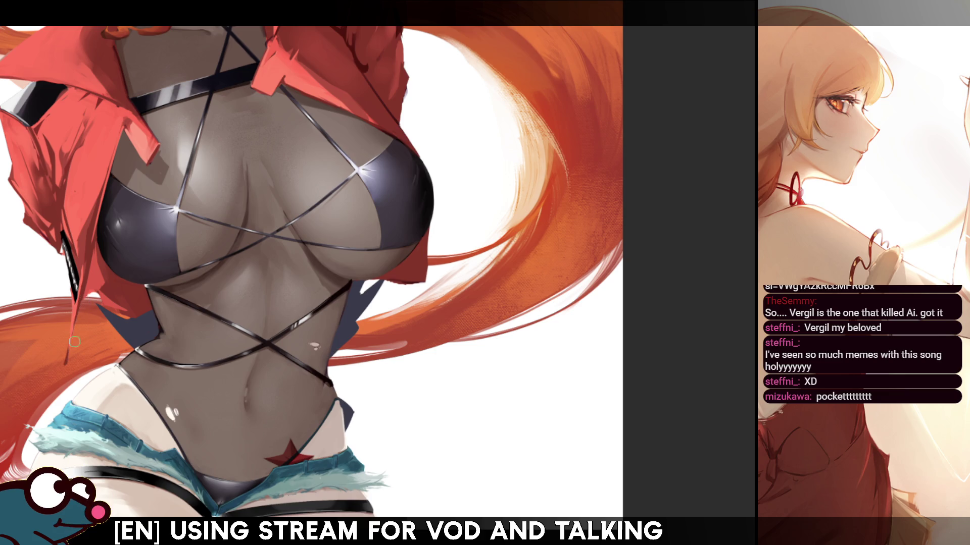
{"action": "key", "text": "h"}
{"action": "key", "text": "h"}
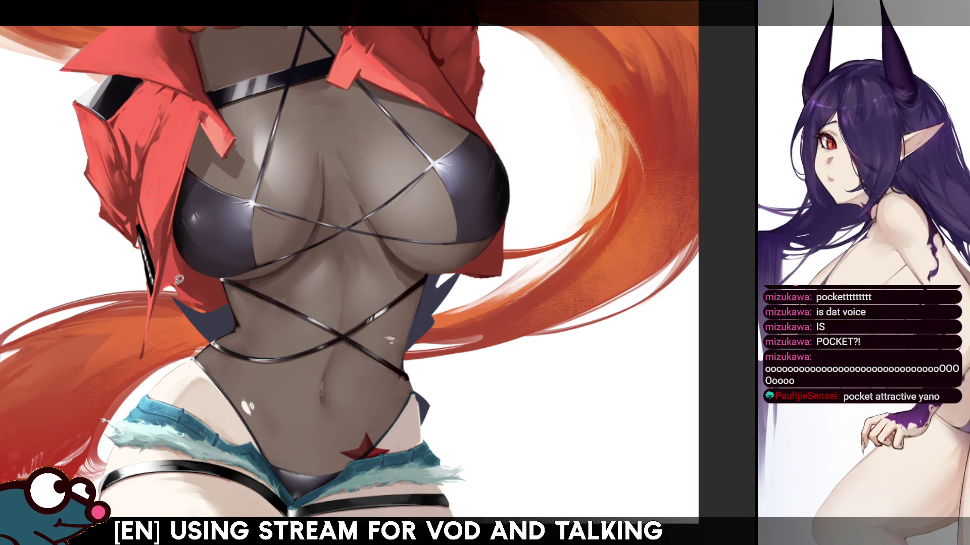
Check proportions mirrored, then lasso around the lower left jacket flap beside the waist
{"action": "key", "text": "h"}
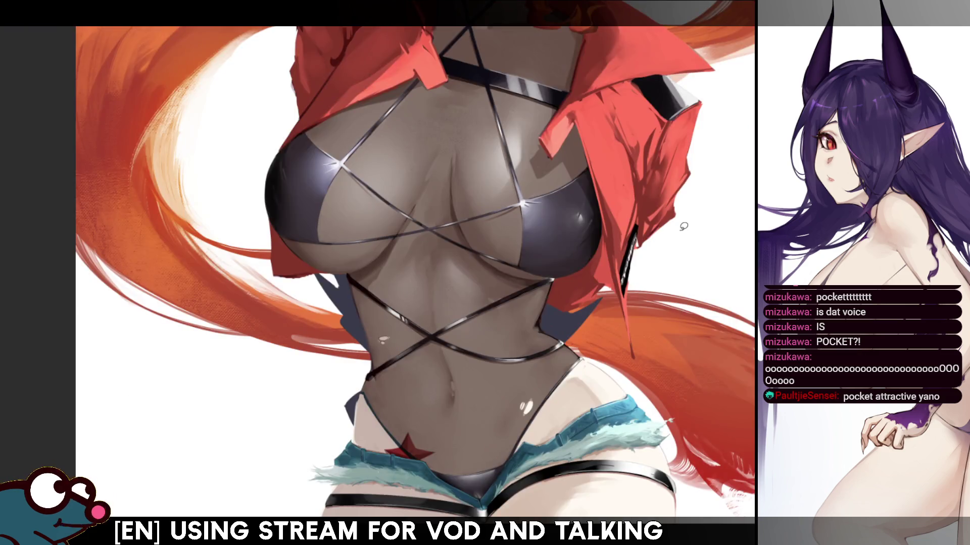
{"action": "key", "text": "h"}
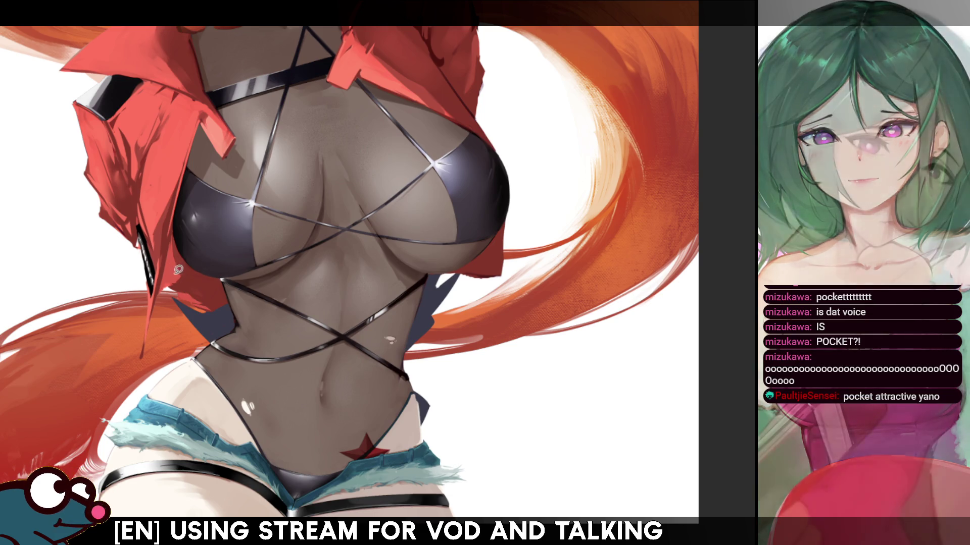
{"action": "key", "text": "h"}
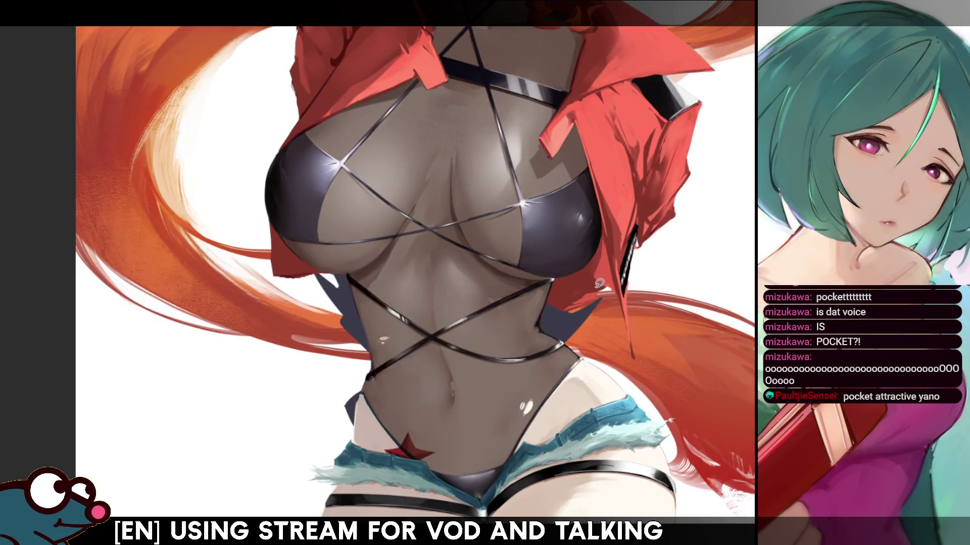
{"action": "key", "text": "h"}
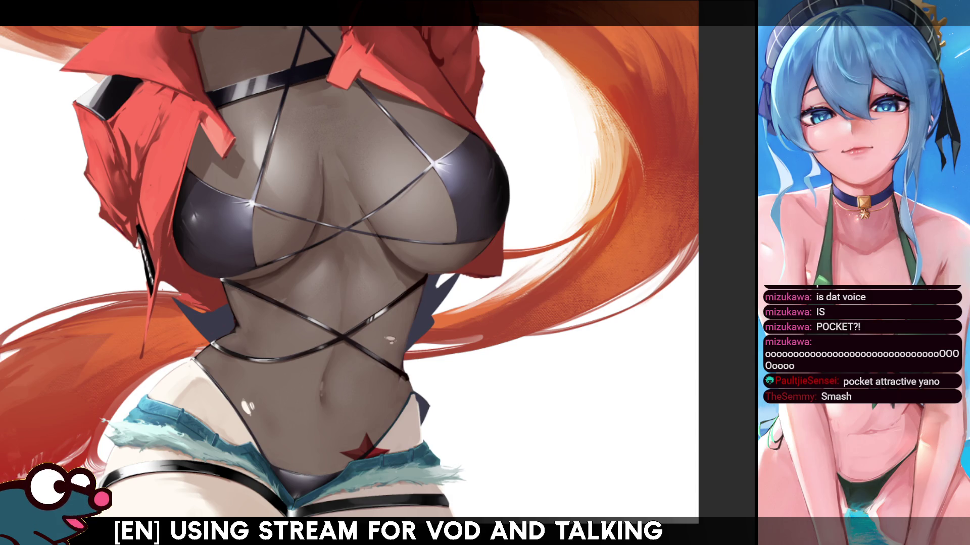
{"action": "mouse_move", "coordinate": [173, 236]}
{"action": "left_mouse_down"}
{"action": "mouse_move", "coordinate": [166, 275]}
{"action": "mouse_move", "coordinate": [192, 302]}
{"action": "mouse_move", "coordinate": [222, 311]}
{"action": "mouse_move", "coordinate": [174, 234]}
{"action": "left_mouse_up"}
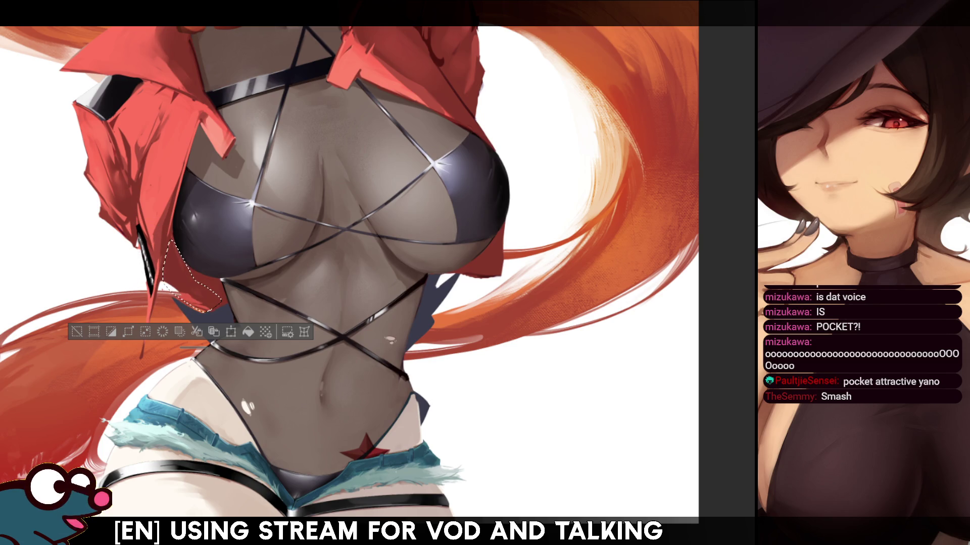
{"action": "key", "text": "ctrl+d"}
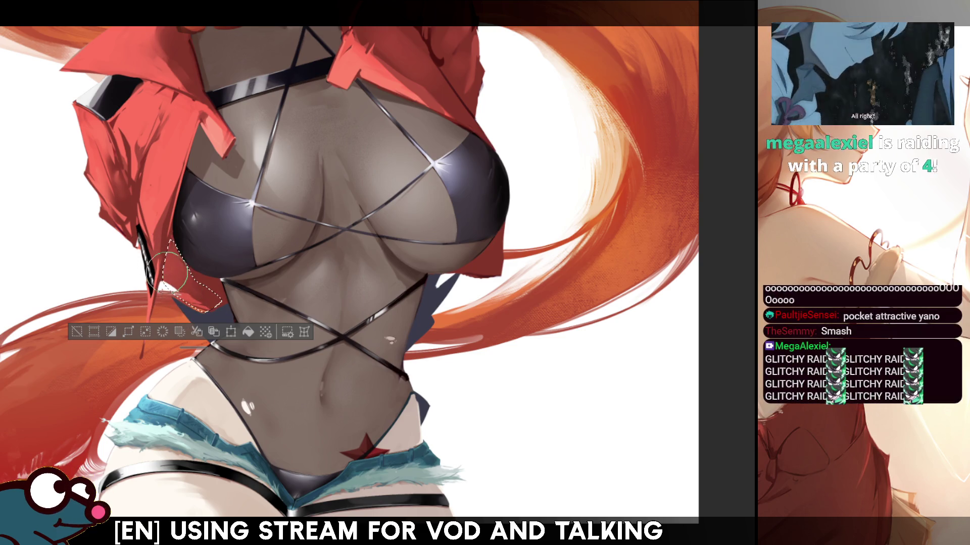
Check the jacket flap mirrored, deselect it with Ctrl+D, and fit the canvas with Ctrl+0
{"action": "key", "text": "h"}
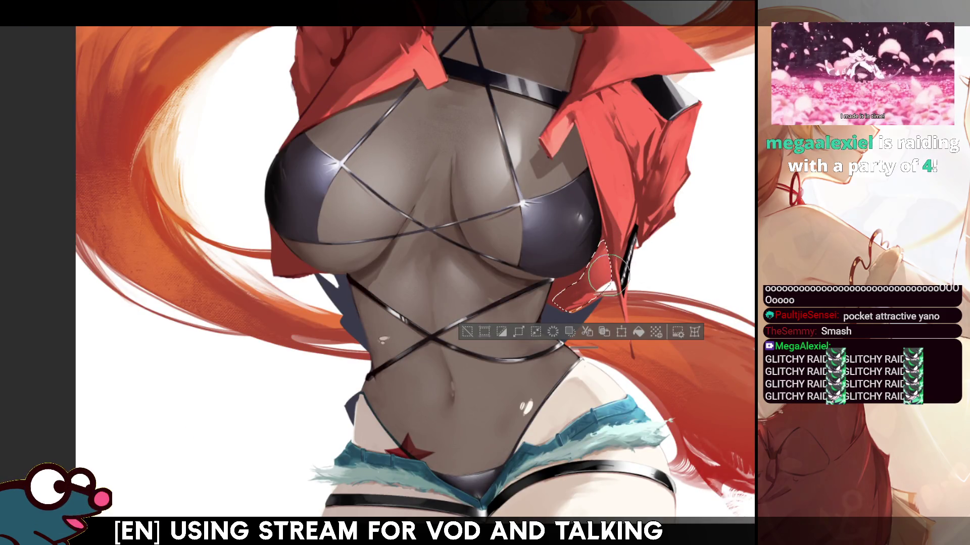
{"action": "key", "text": "ctrl+d"}
{"action": "key", "text": "h"}
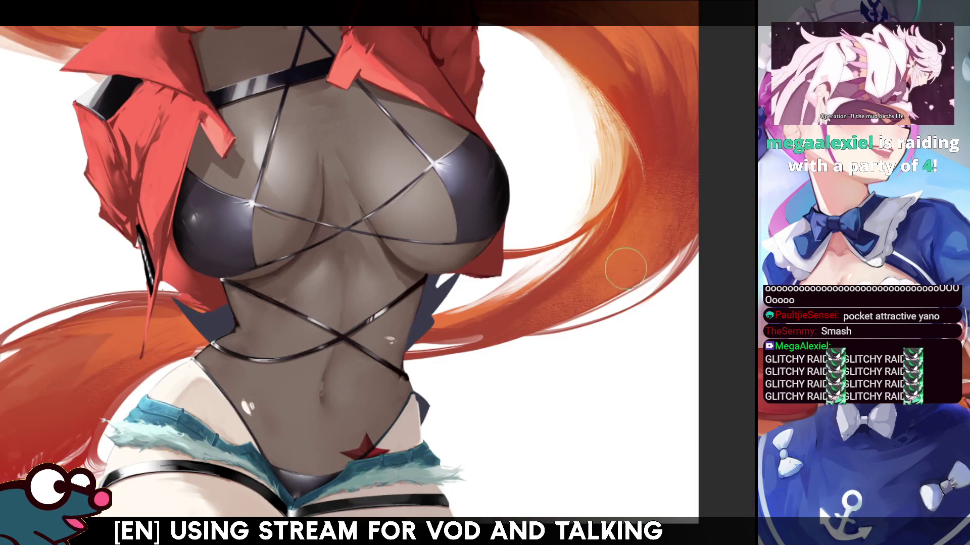
{"action": "key", "text": "ctrl+z"}
{"action": "key", "text": "ctrl+d"}
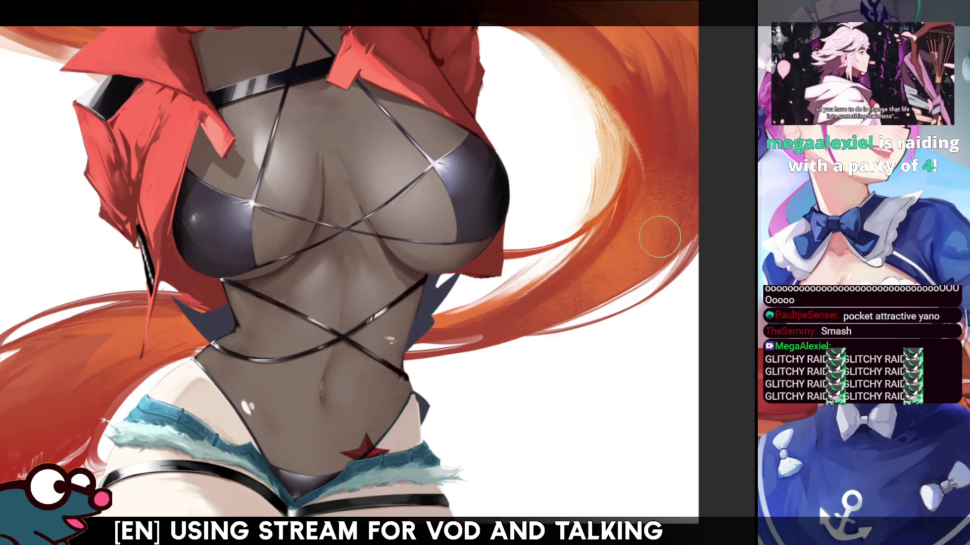
{"action": "key", "text": "ctrl+0"}
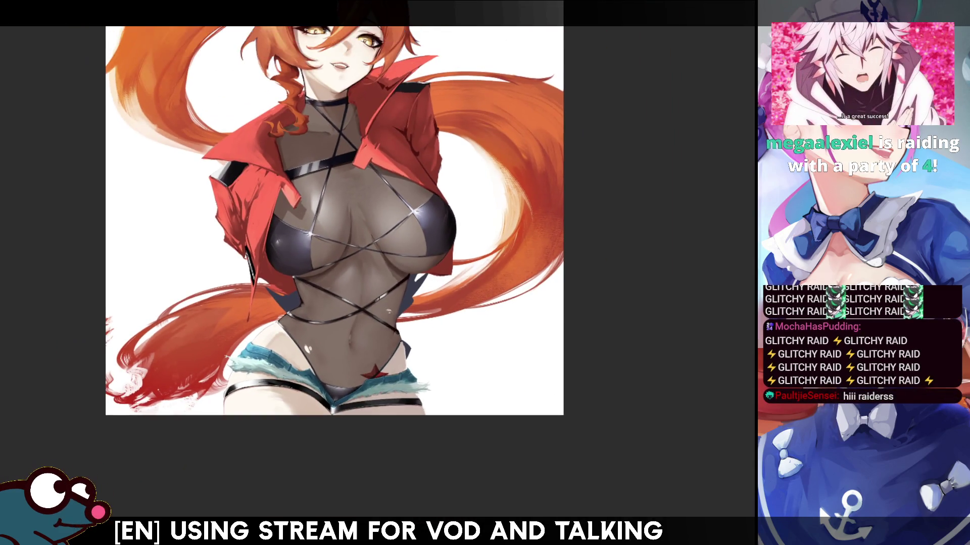
Paint a dark strap line along the lower edge of the left jacket flap, then mirror-check it
{"action": "key", "text": "ctrl+plus"}
{"action": "key", "text": "ctrl+plus"}
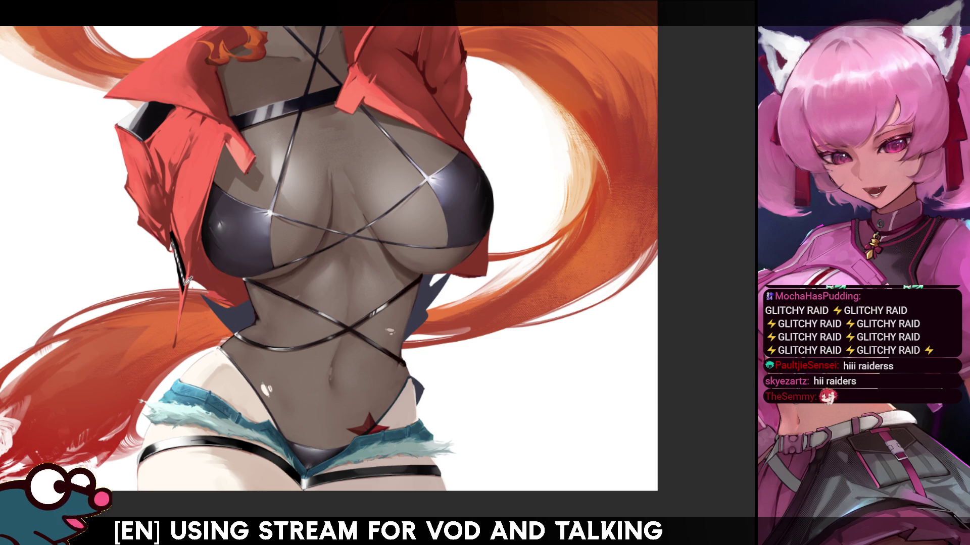
{"action": "left_click_drag", "start_coordinate": [185, 303], "coordinate": [201, 256]}
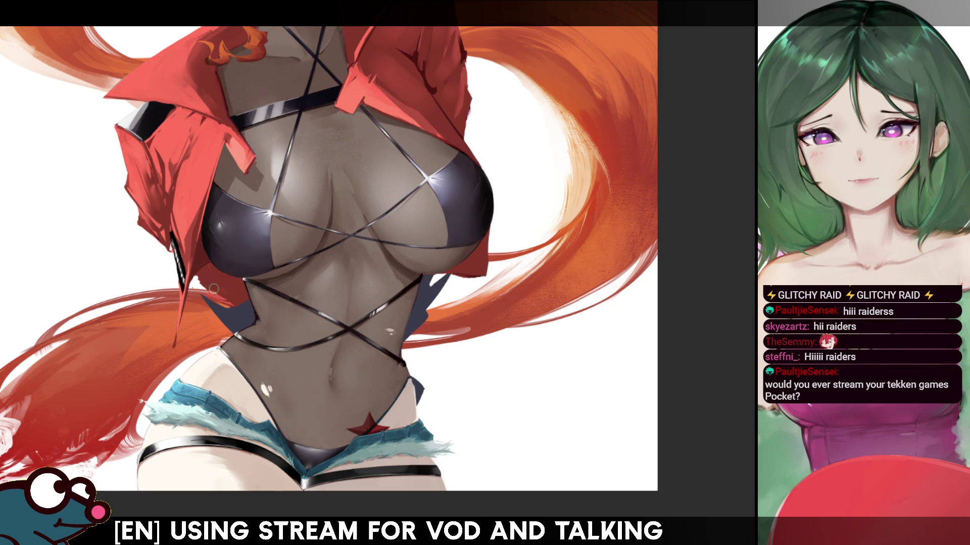
{"action": "key", "text": "m"}
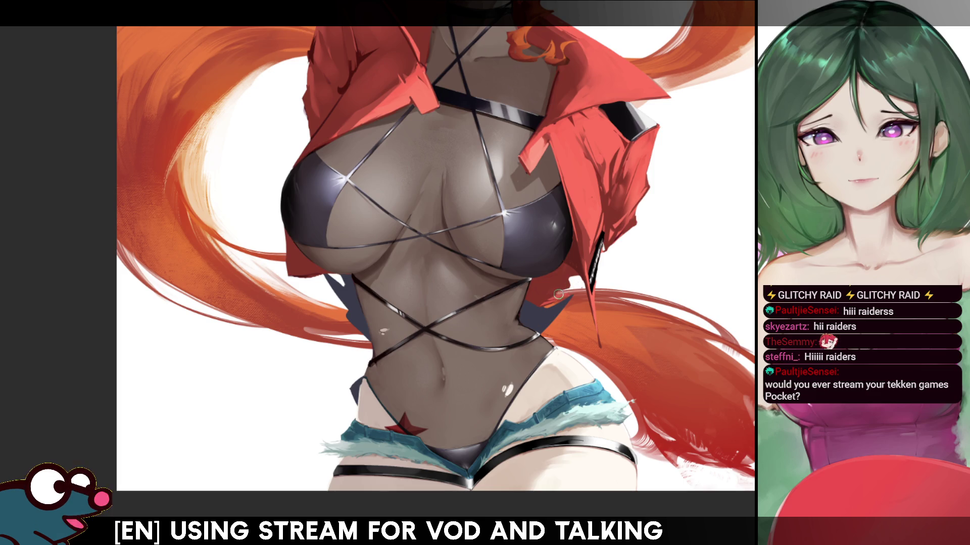
{"action": "key", "text": "m"}
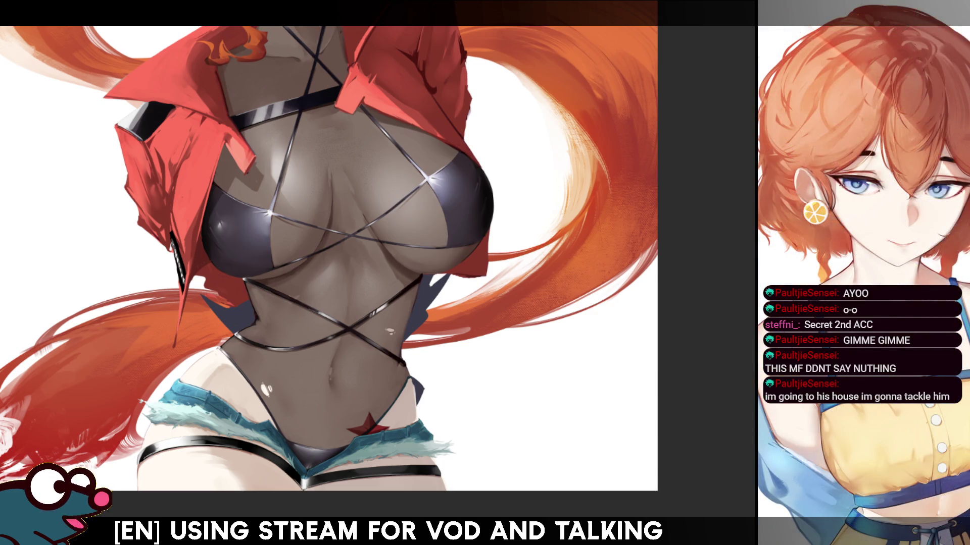
{"action": "key", "text": "h"}
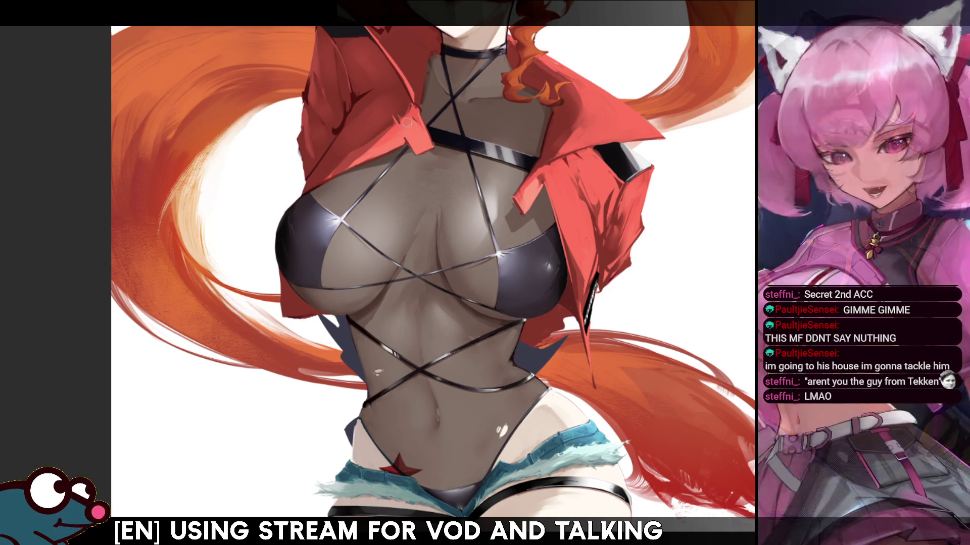
{"action": "key", "text": "h"}
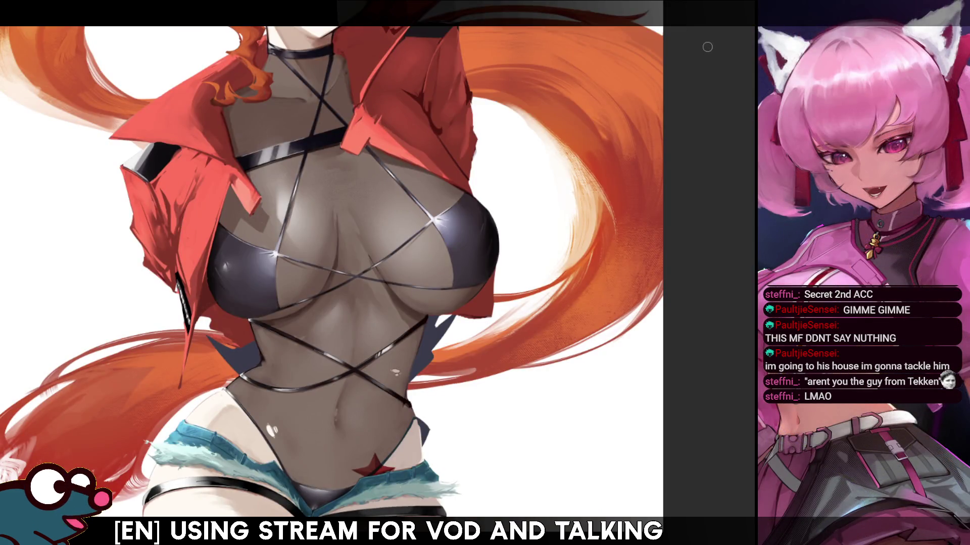
Enlarge the brush with ] for the torso, checking the painting in mirrored and zoomed views
{"action": "key", "text": "h"}
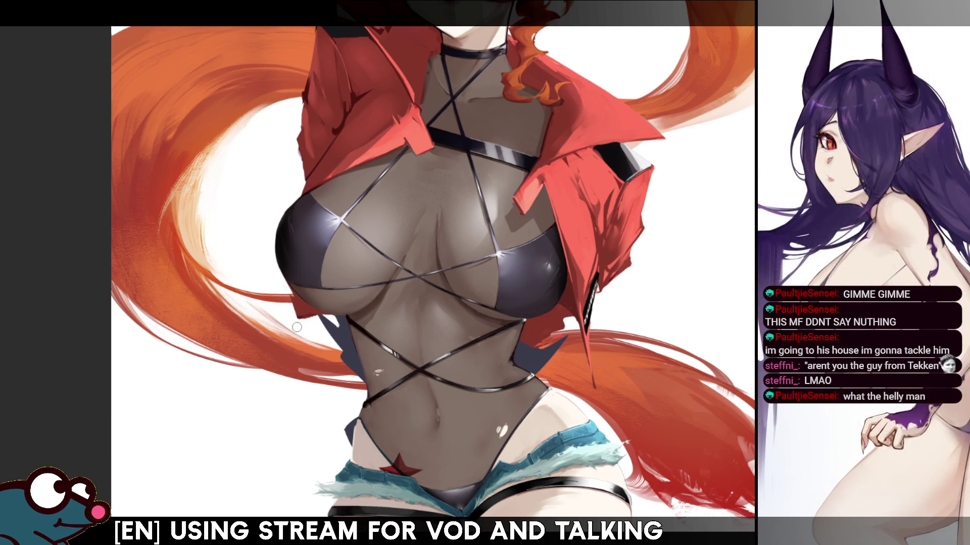
{"action": "key", "text": "h"}
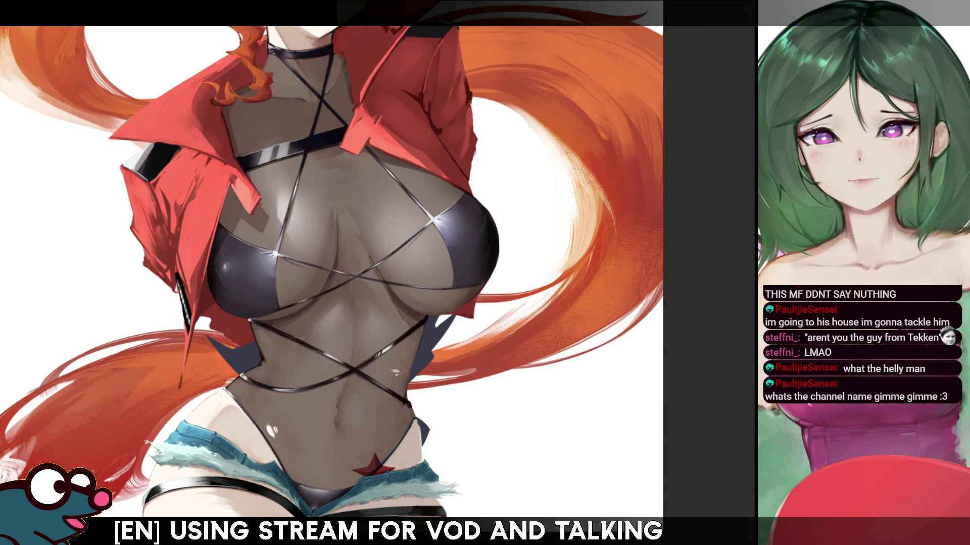
{"action": "key", "text": "bracketright"}
{"action": "key", "text": "bracketright"}
{"action": "key", "text": "bracketright"}
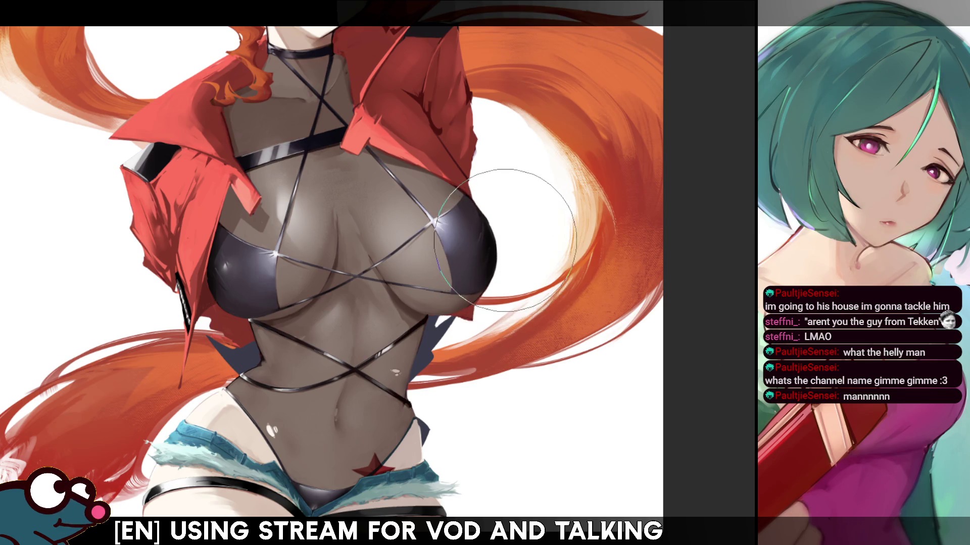
{"action": "key", "text": "m"}
{"action": "key", "text": "m"}
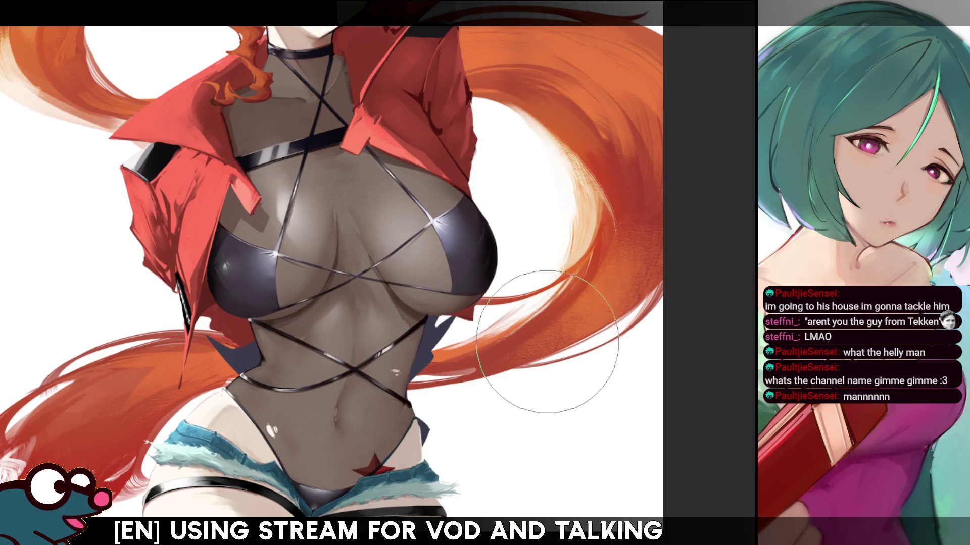
{"action": "key", "text": "m"}
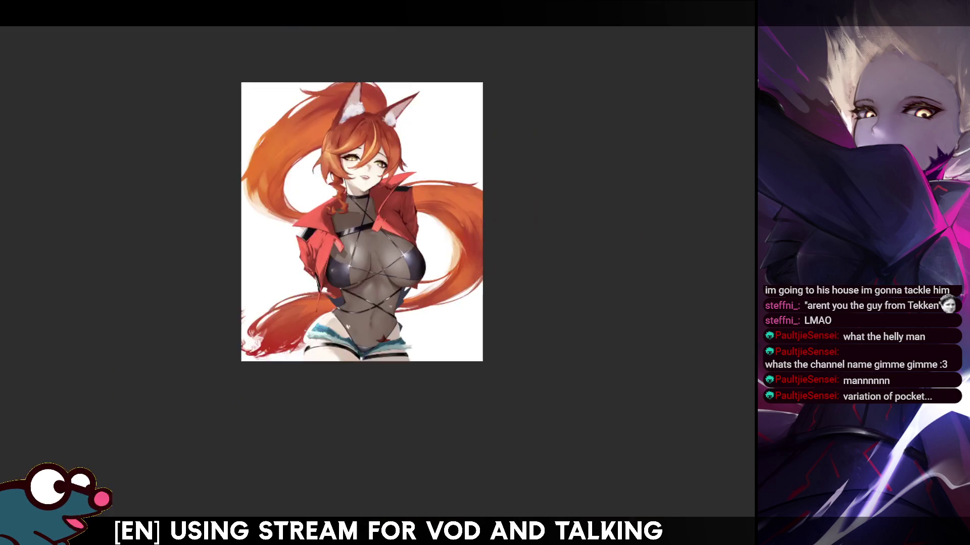
{"action": "scroll", "coordinate": [437, 241], "scroll_direction": "up", "scroll_amount": 5}
{"action": "key", "text": "m"}
{"action": "scroll", "coordinate": [323, 273], "scroll_direction": "up", "scroll_amount": 5}
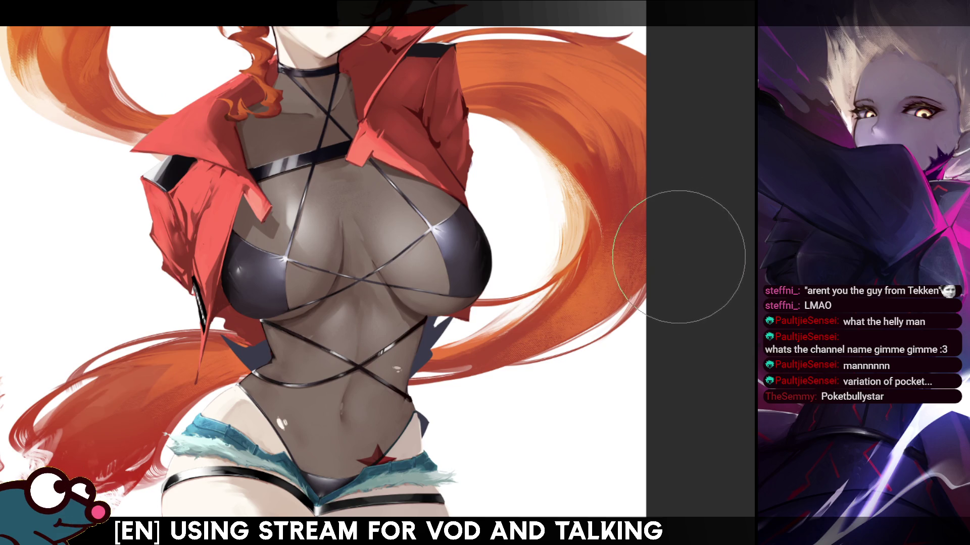
{"action": "key", "text": "m"}
{"action": "key", "text": "bracketleft"}
{"action": "key", "text": "bracketleft"}
{"action": "key", "text": "bracketleft"}
{"action": "key", "text": "bracketright"}
{"action": "key", "text": "bracketright"}
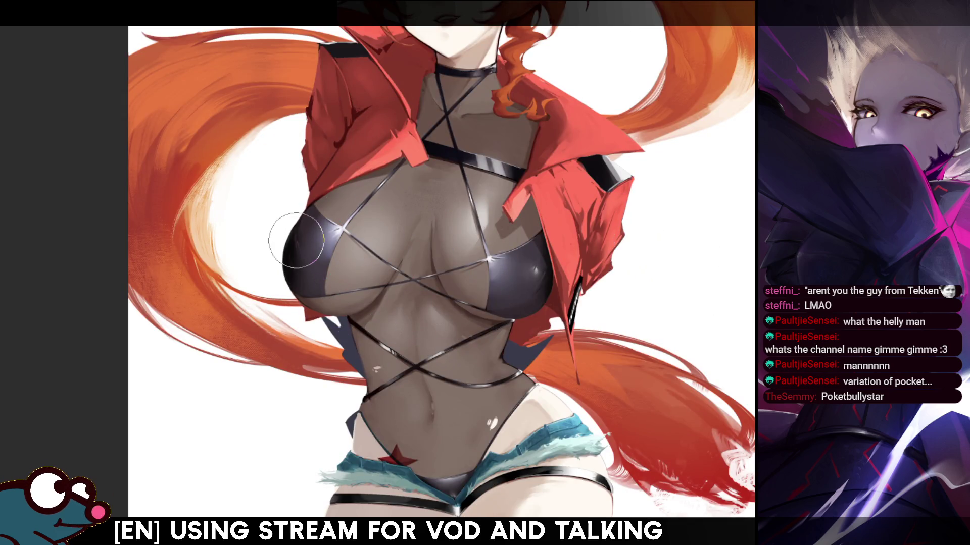
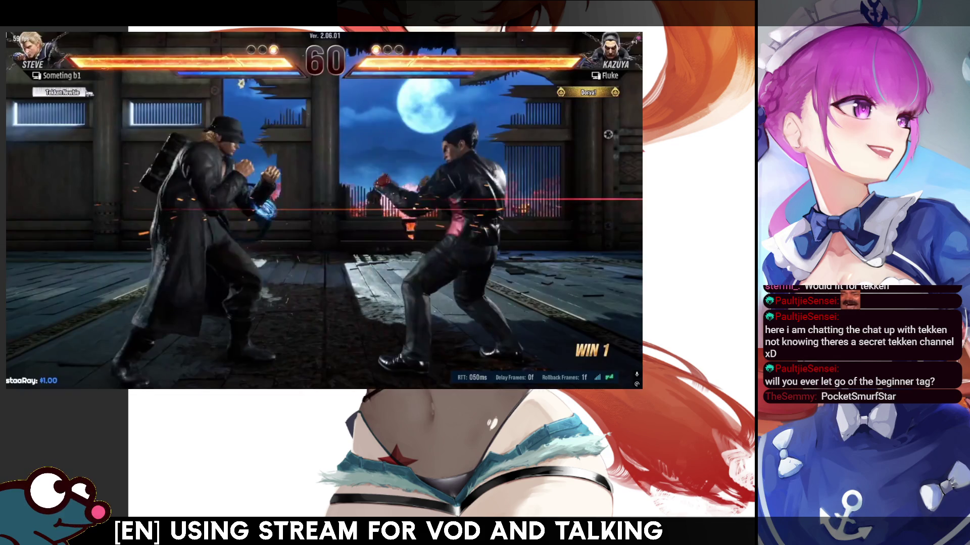
Lower the match video's volume and resume the replay
{"action": "key", "text": "Down"}
{"action": "key", "text": "Down"}
{"action": "key", "text": "Down"}
{"action": "key", "text": "Down"}
{"action": "key", "text": "Down"}
{"action": "key", "text": "Down"}
{"action": "key", "text": "space"}
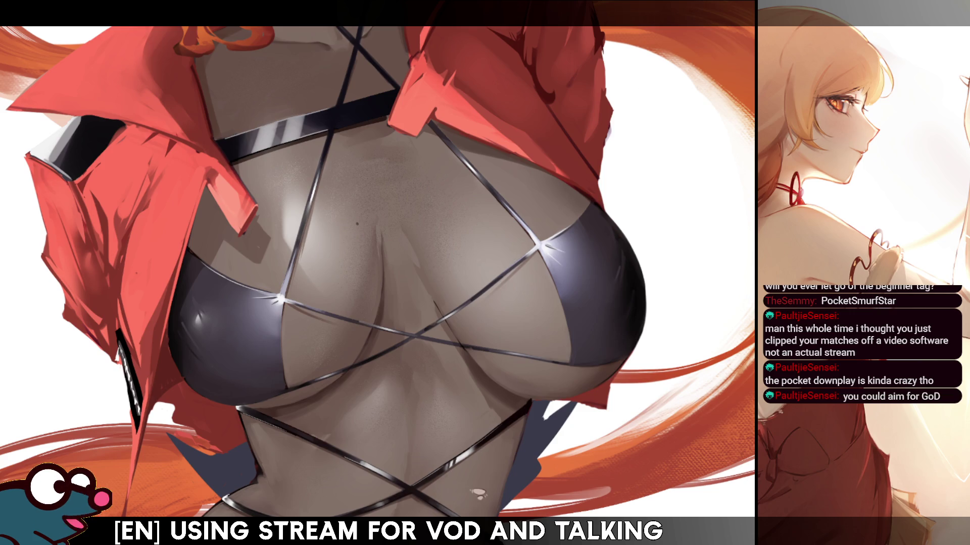
{"action": "key", "text": "ctrl+0"}
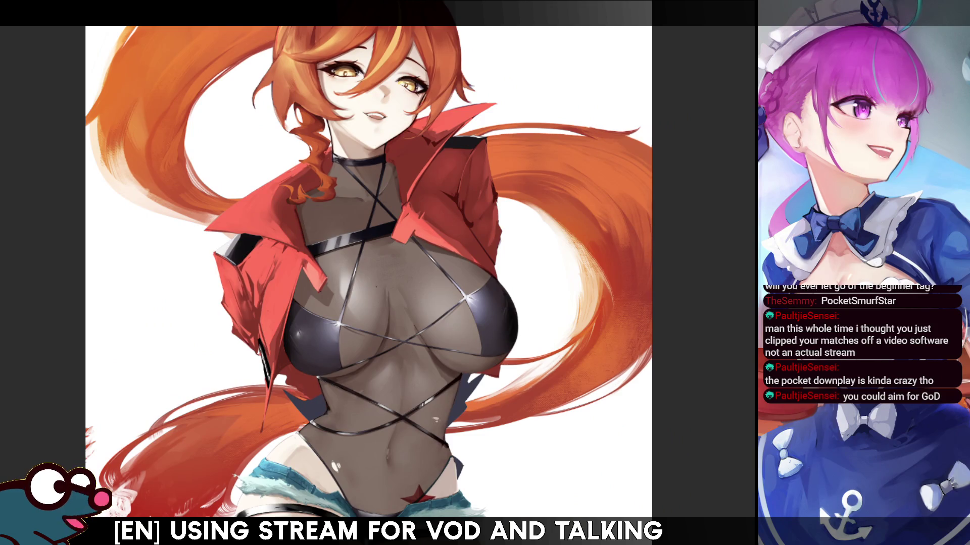
{"action": "scroll", "coordinate": [373, 288], "scroll_direction": "up", "scroll_amount": 5}
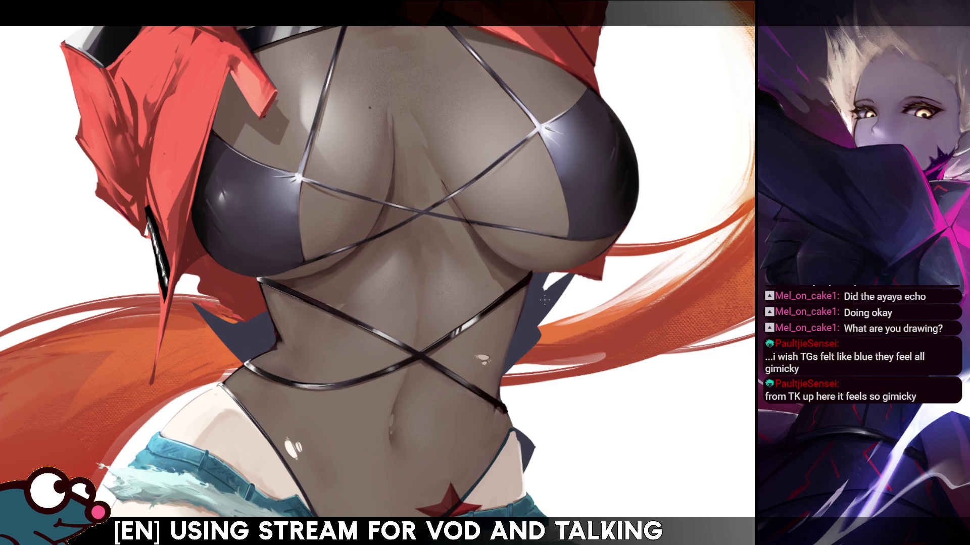
{"action": "left_click", "coordinate": [544, 300]}
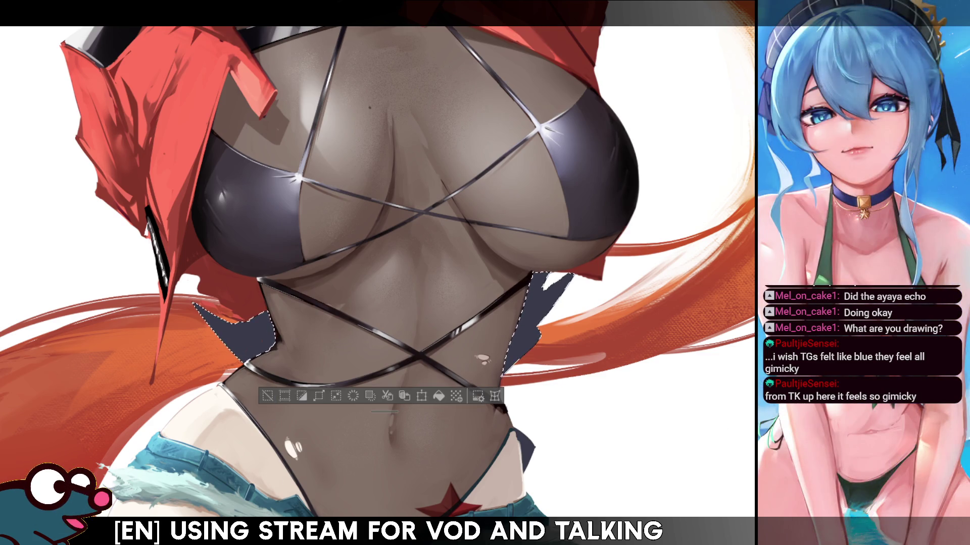
{"action": "key", "text": "ctrl+d"}
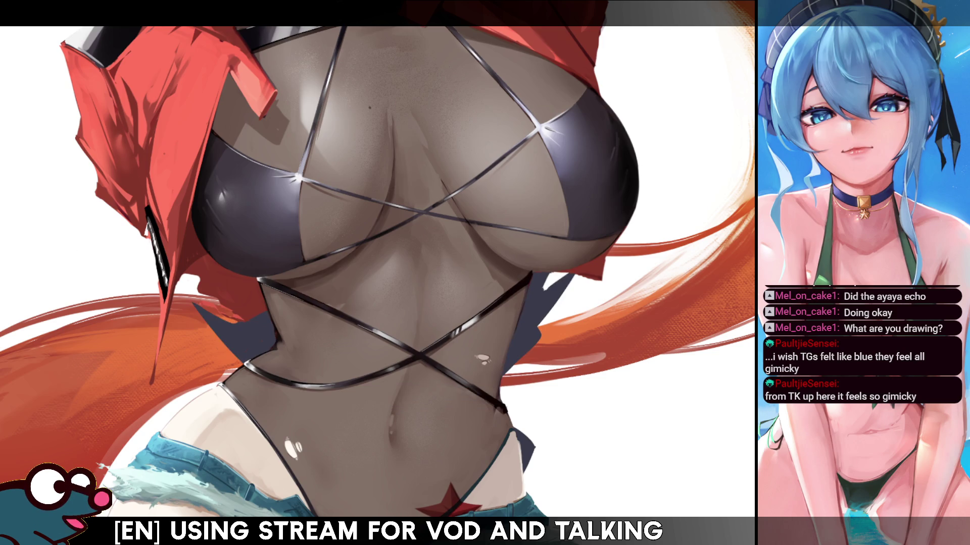
{"action": "key", "text": "bracketright"}
{"action": "key", "text": "bracketright"}
{"action": "key", "text": "bracketright"}
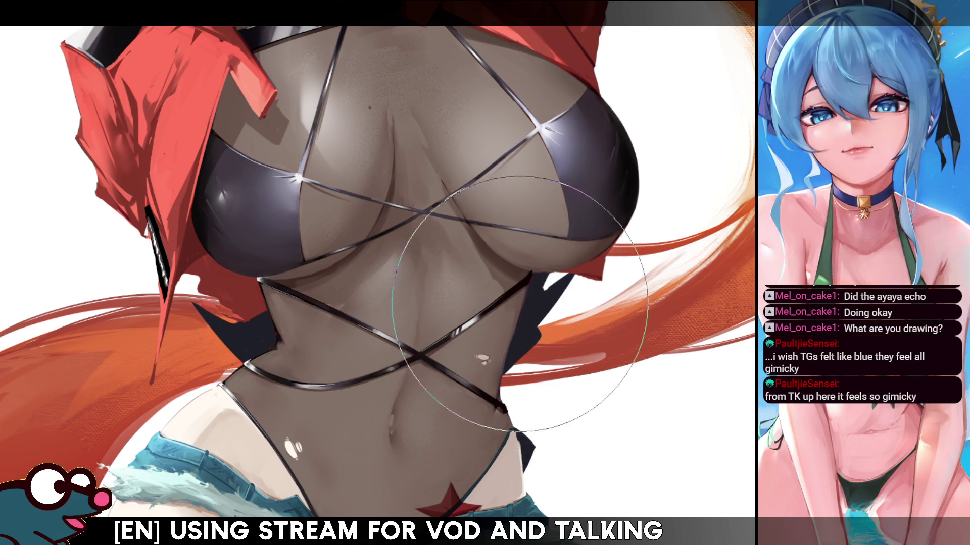
{"action": "key", "text": "ctrl+0"}
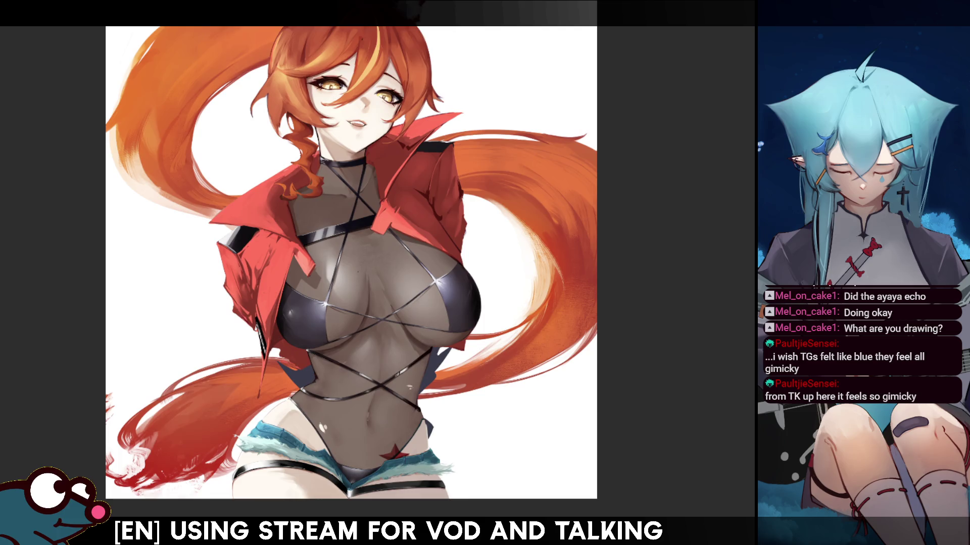
{"action": "key", "text": "ctrl+plus"}
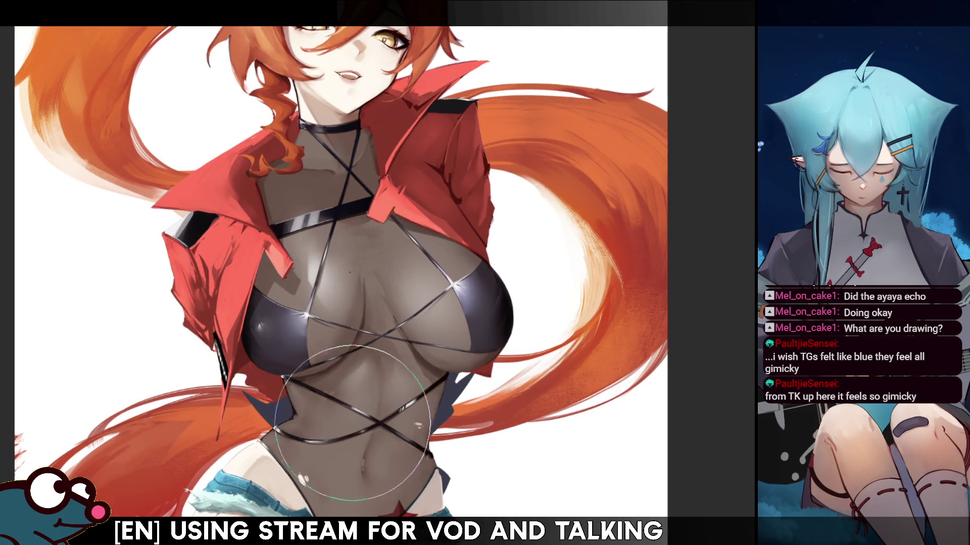
{"action": "key", "text": "h"}
{"action": "key", "text": "h"}
{"action": "key", "text": "l"}
{"action": "left_click_drag", "start_coordinate": [455, 373], "coordinate": [463, 398]}
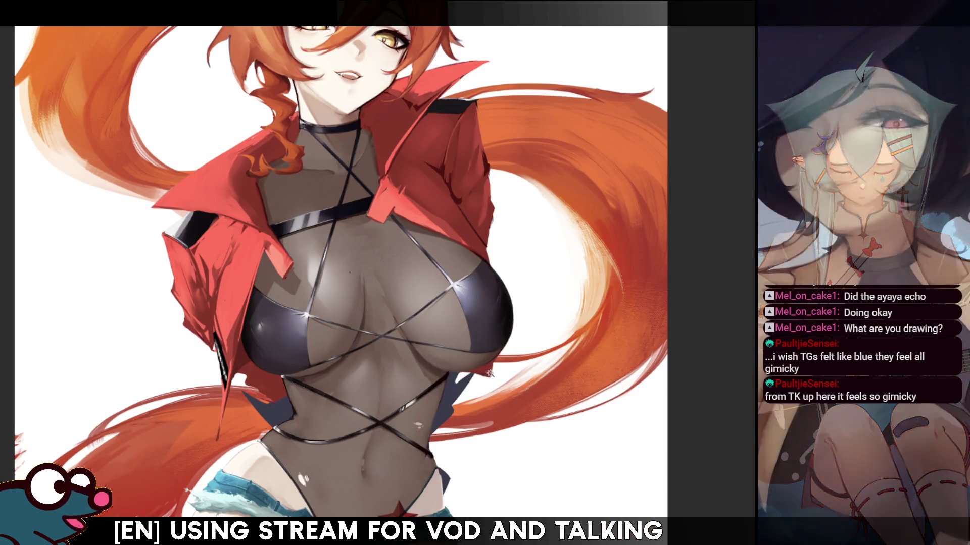
{"action": "key", "text": "ctrl+d"}
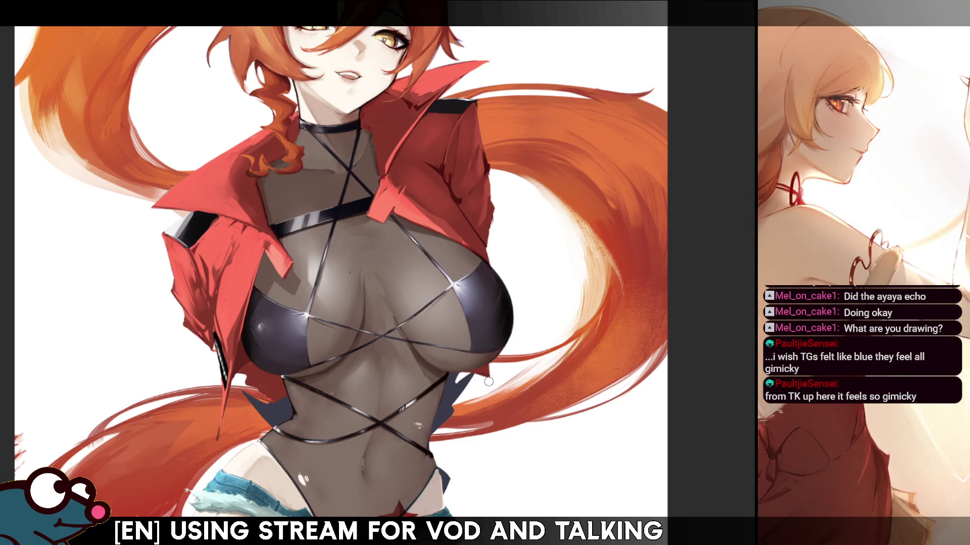
Flip the canvas view back and forth to compare the mirrored drawing
{"action": "key", "text": "m"}
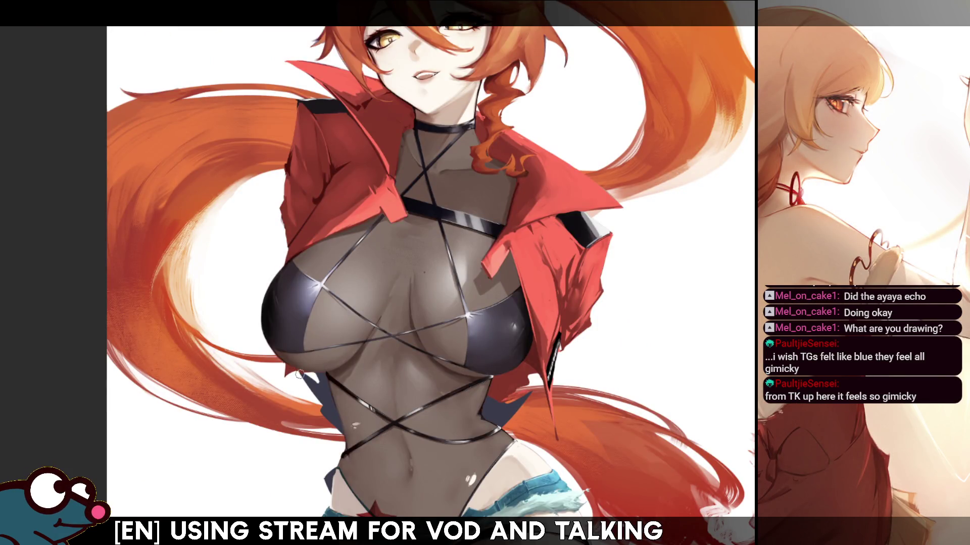
{"action": "key", "text": "m"}
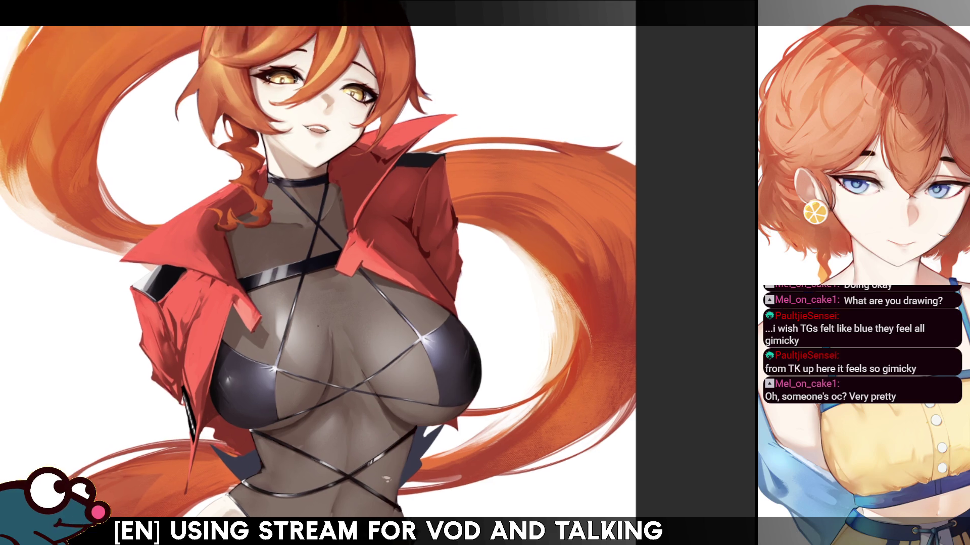
{"action": "key", "text": "h"}
{"action": "key", "text": "h"}
{"action": "key", "text": "h"}
{"action": "key", "text": "h"}
{"action": "key", "text": "h"}
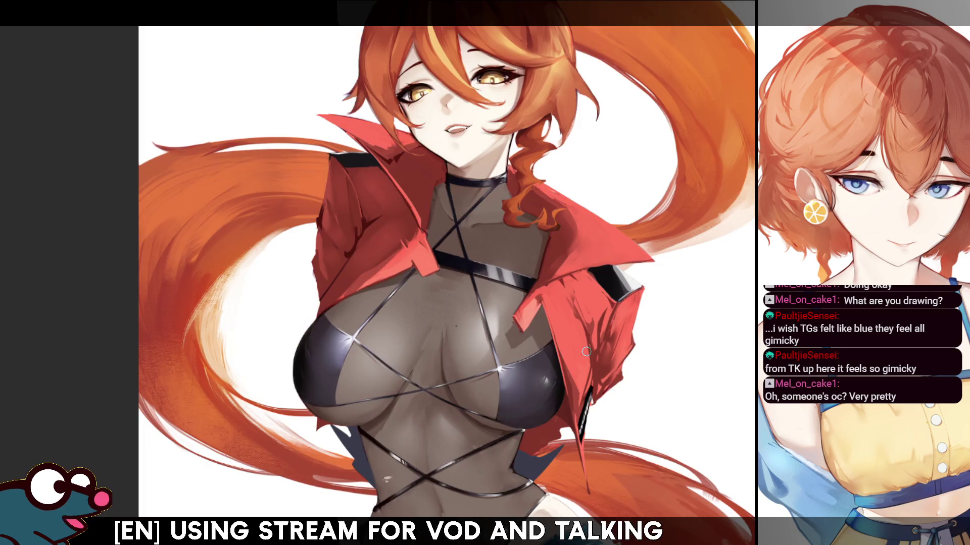
{"action": "key", "text": "h"}
{"action": "key", "text": "h"}
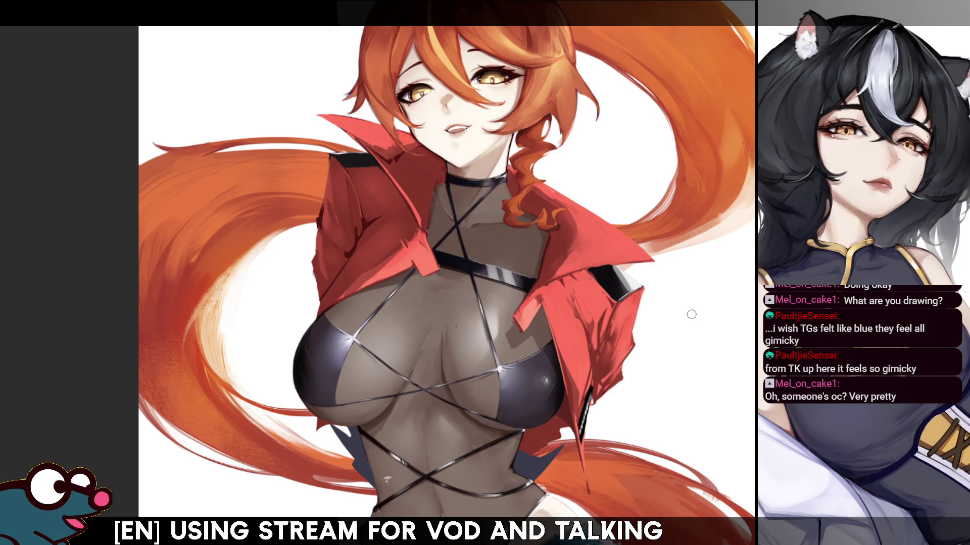
Enlarge the brush and mirror the canvas view again to check the drawing
{"action": "key", "text": "e"}
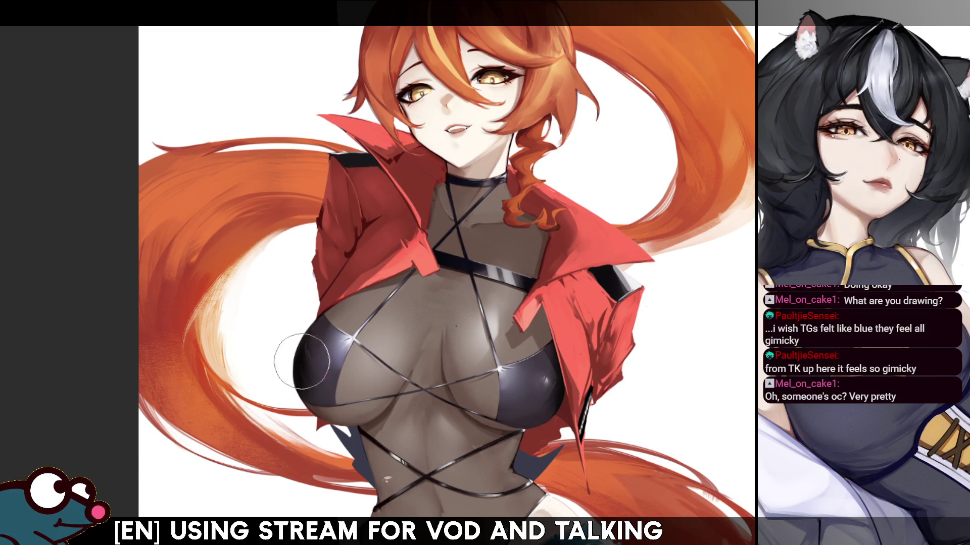
{"action": "key", "text": "bracketright"}
{"action": "key", "text": "bracketright"}
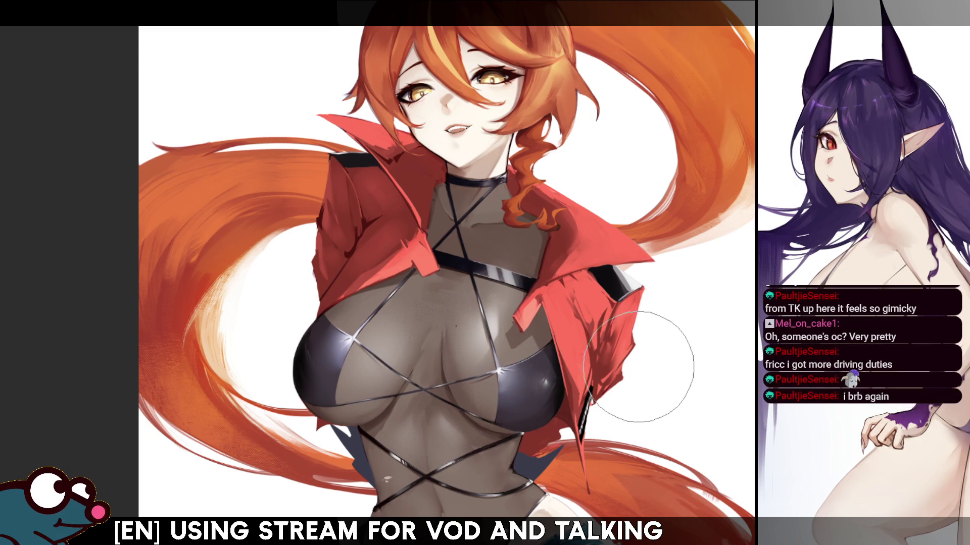
{"action": "key", "text": "h"}
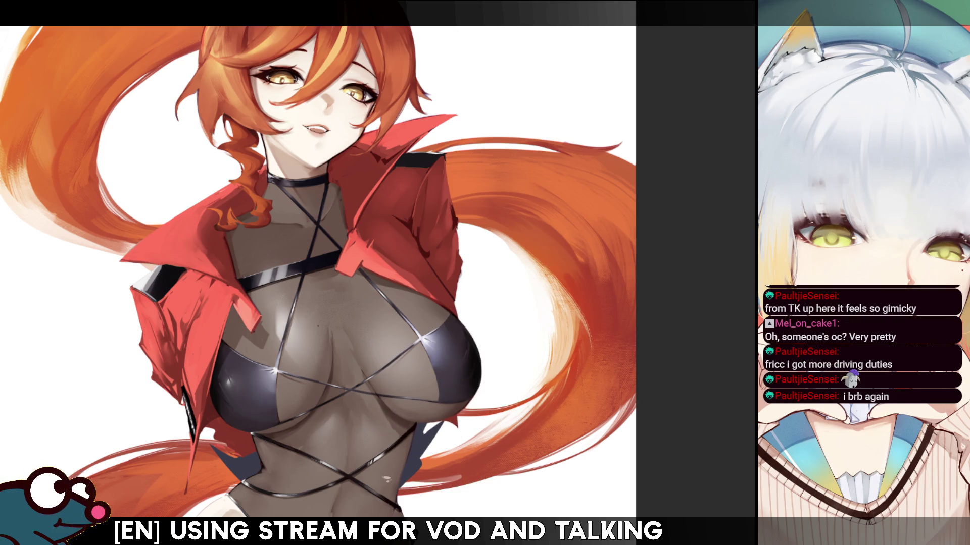
Flip the canvas horizontally and back to check the swimsuit and torso
{"action": "scroll", "coordinate": [721, 193], "scroll_direction": "down", "scroll_amount": 5}
{"action": "key", "text": "m"}
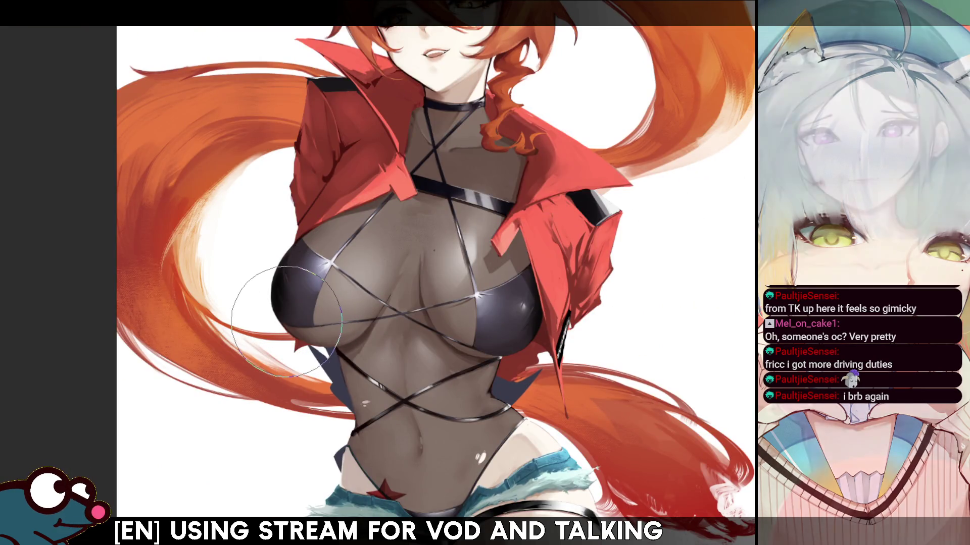
{"action": "key", "text": "m"}
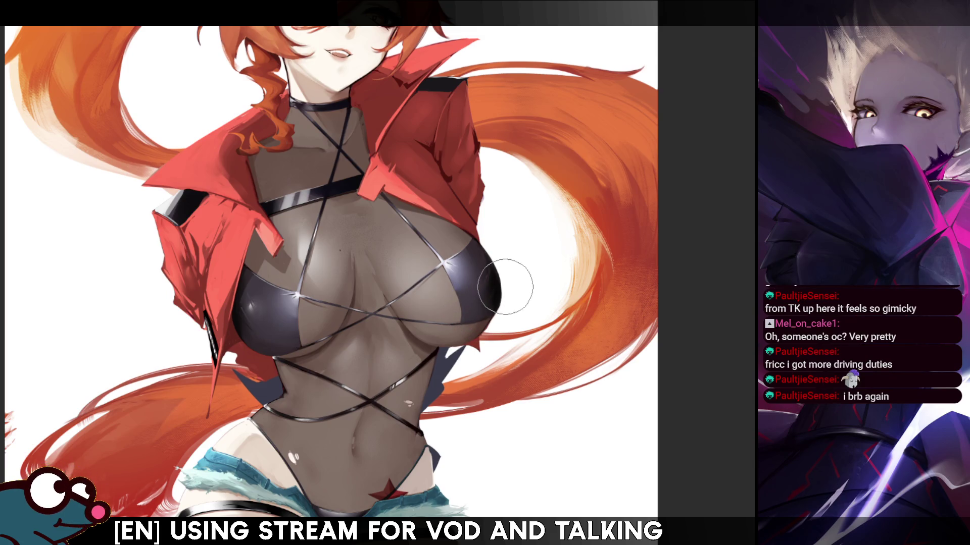
{"action": "key", "text": "h"}
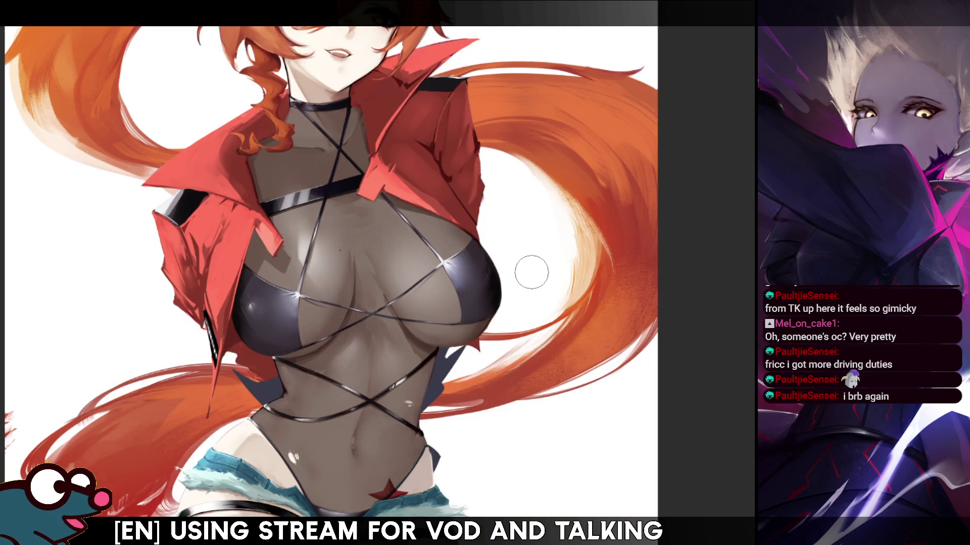
Adjust the brush size, bring the chest into view, and check it mirrored
{"action": "key", "text": "bracketright"}
{"action": "key", "text": "bracketright"}
{"action": "key", "text": "bracketright"}
{"action": "key", "text": "bracketleft"}
{"action": "key", "text": "bracketleft"}
{"action": "key", "text": "bracketleft"}
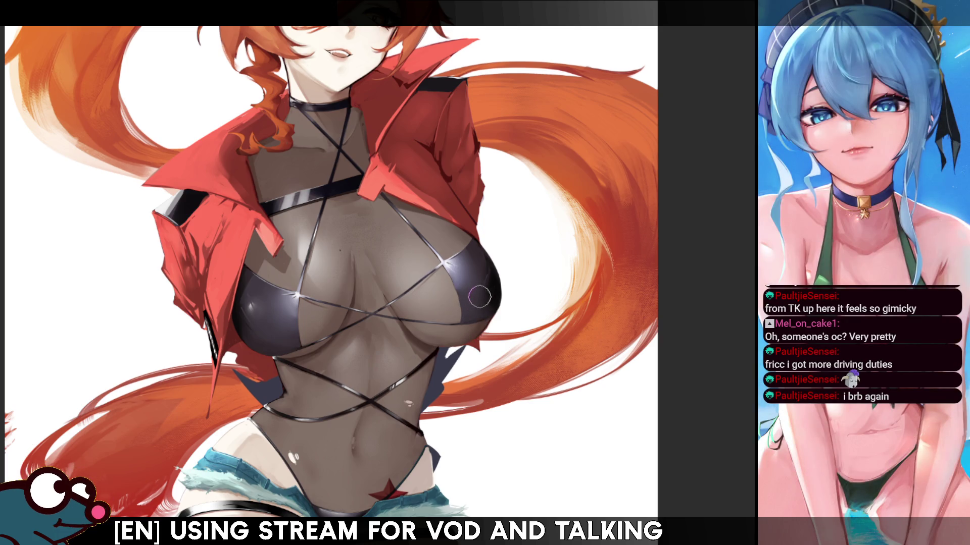
{"action": "key", "text": "bracketright"}
{"action": "key", "text": "bracketright"}
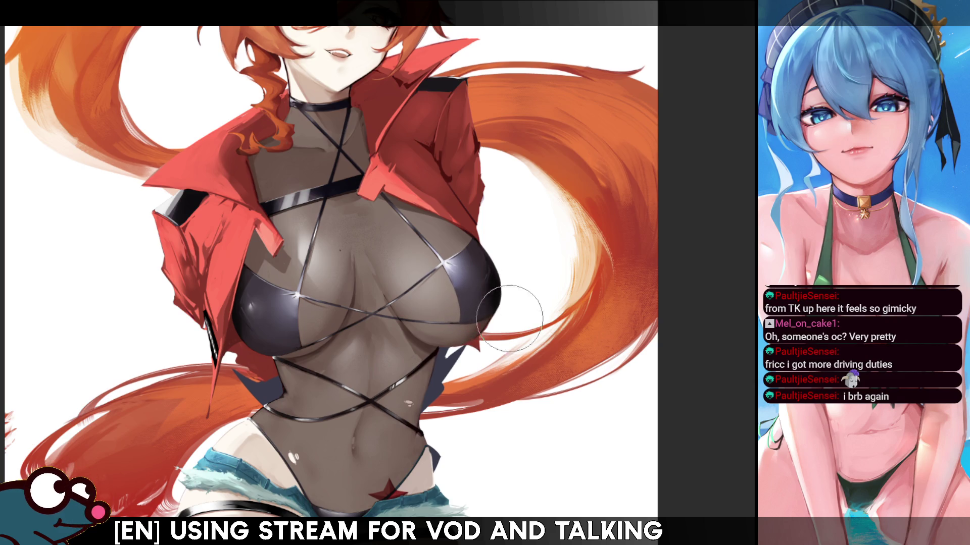
{"action": "left_click_drag", "start_coordinate": [719, 216], "coordinate": [706, 270]}
{"action": "key", "text": "h"}
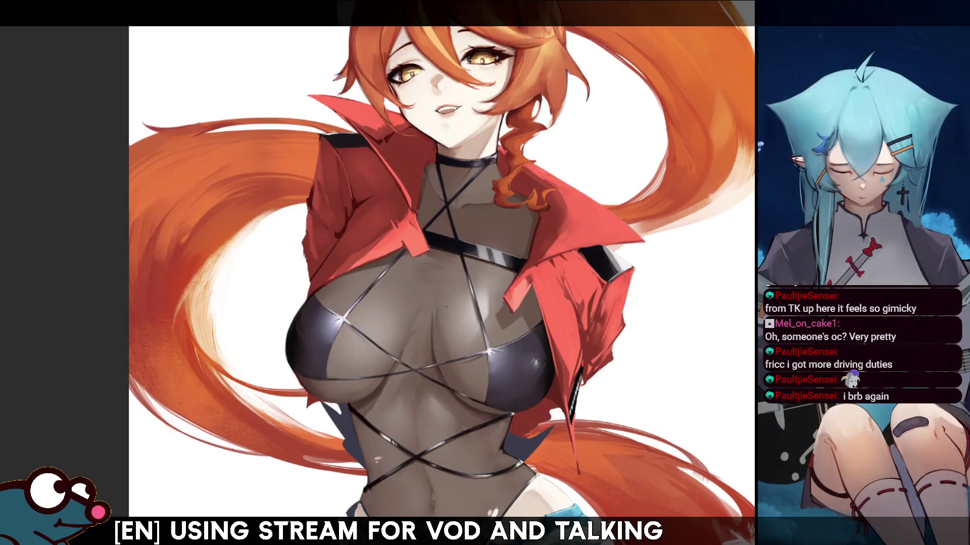
{"action": "key", "text": "bracketleft"}
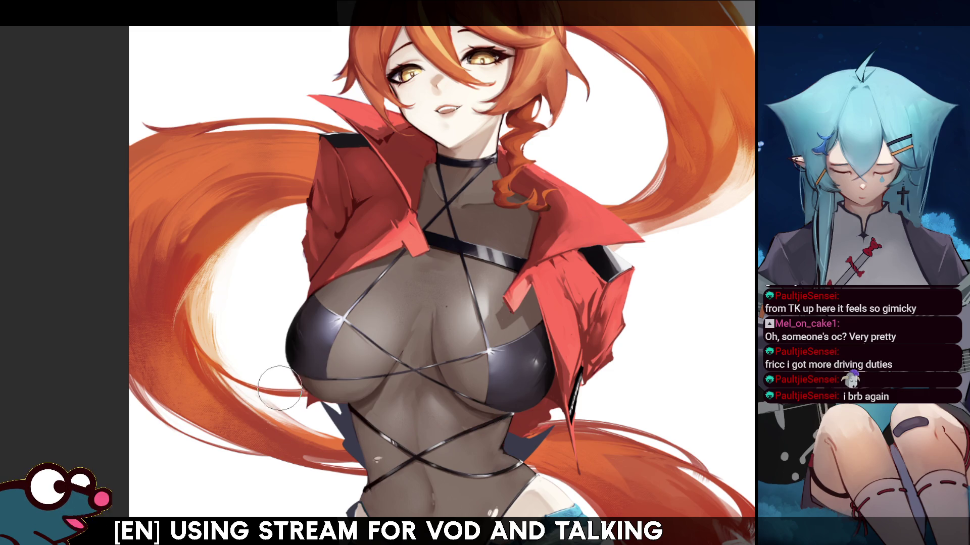
{"action": "key", "text": "h"}
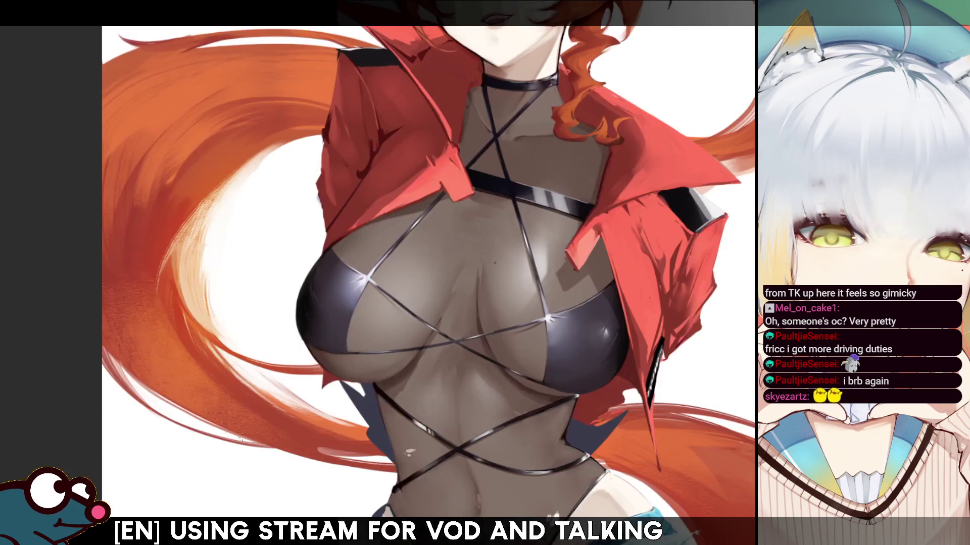
Select the dark areas beside the waist, edit them, and clear the selection
{"action": "key", "text": "m"}
{"action": "left_click", "coordinate": [188, 429]}
{"action": "left_click", "coordinate": [412, 402], "text": "shift"}
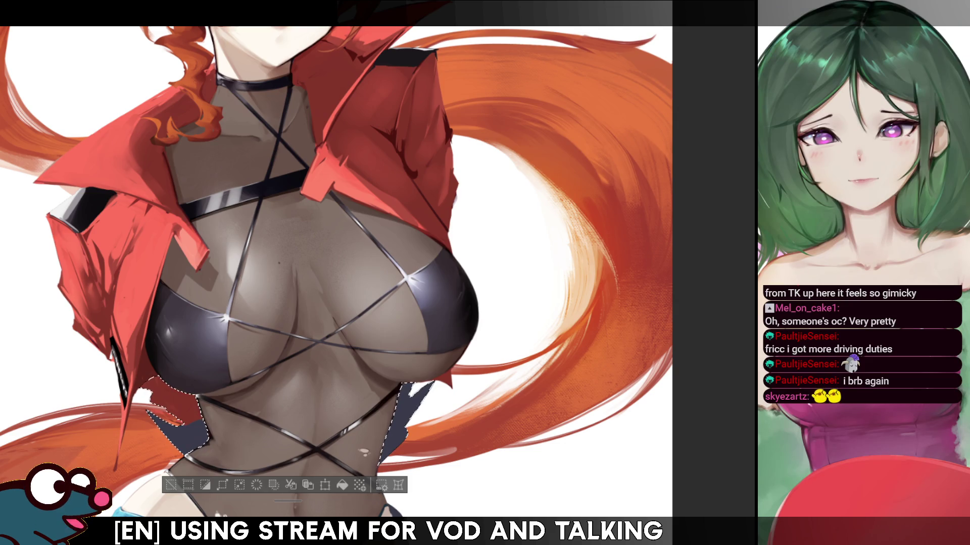
{"action": "key", "text": "ctrl+d"}
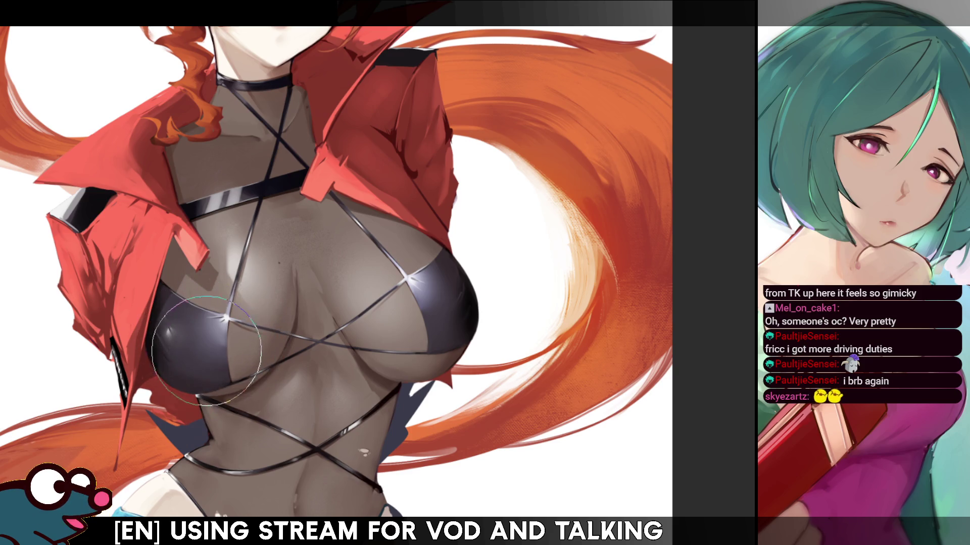
Enlarge the brush for the hair strokes, check them mirrored, and zoom out to the whole figure
{"action": "key", "text": "h"}
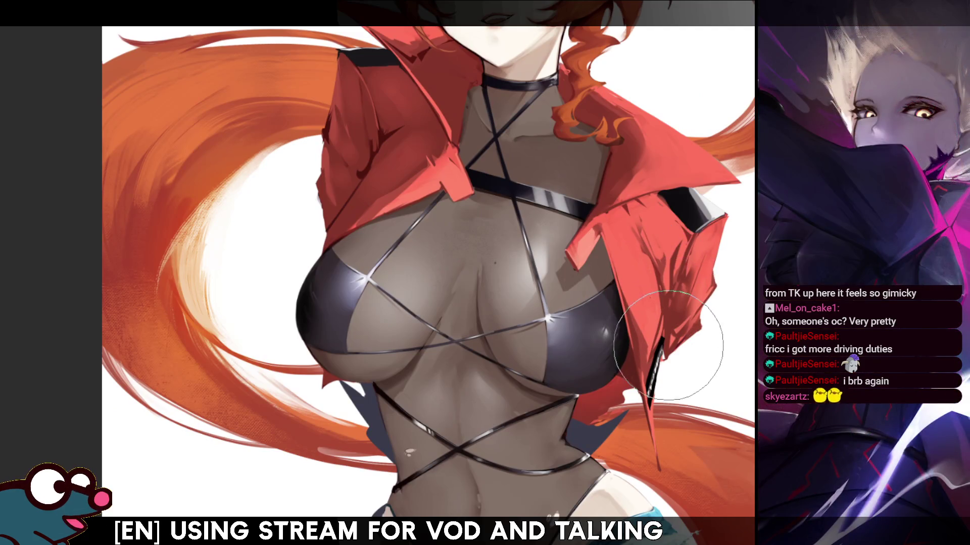
{"action": "key", "text": "h"}
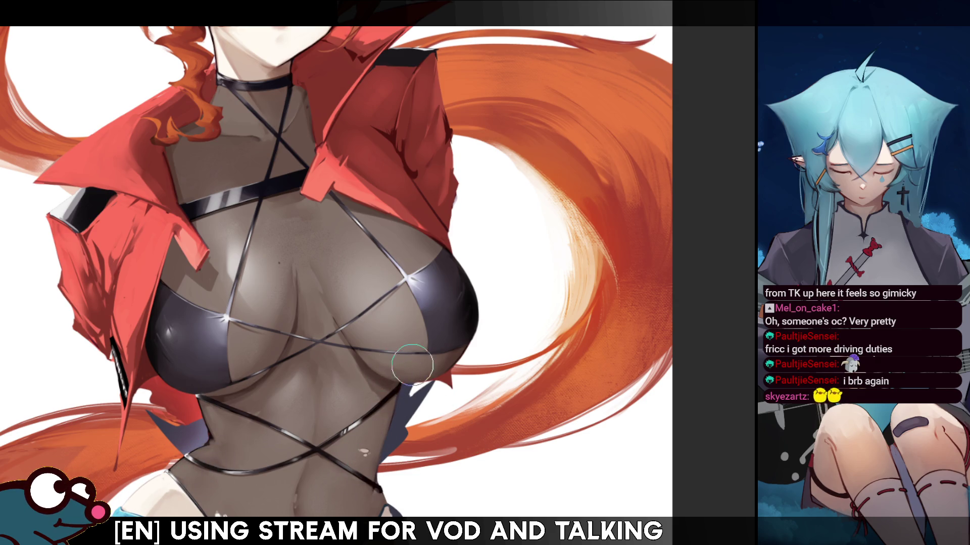
{"action": "key", "text": "bracketright"}
{"action": "key", "text": "bracketright"}
{"action": "key", "text": "bracketright"}
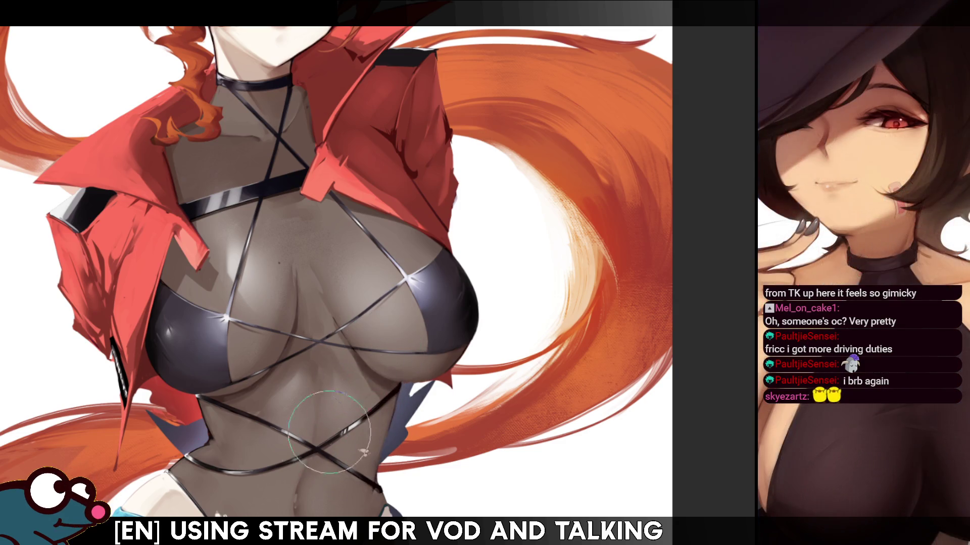
{"action": "key", "text": "h"}
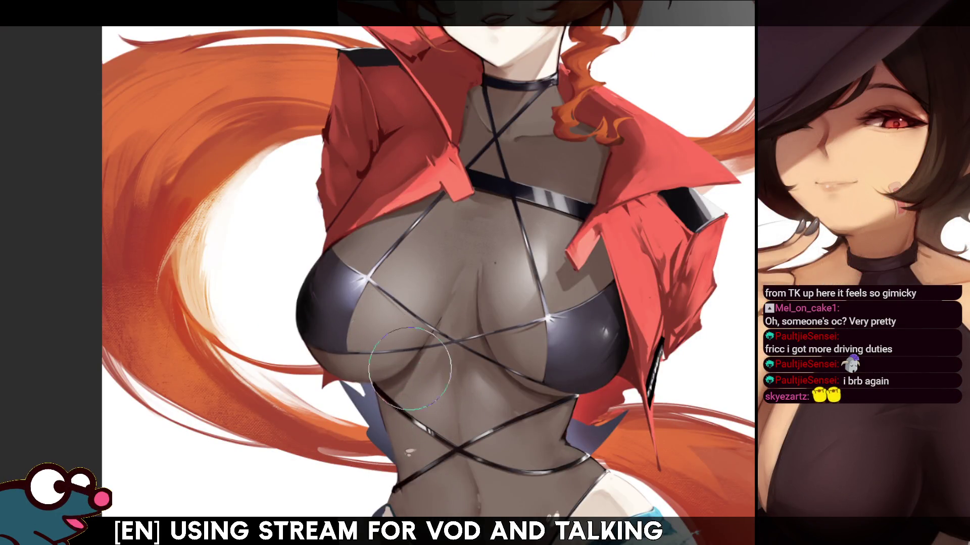
{"action": "key", "text": "h"}
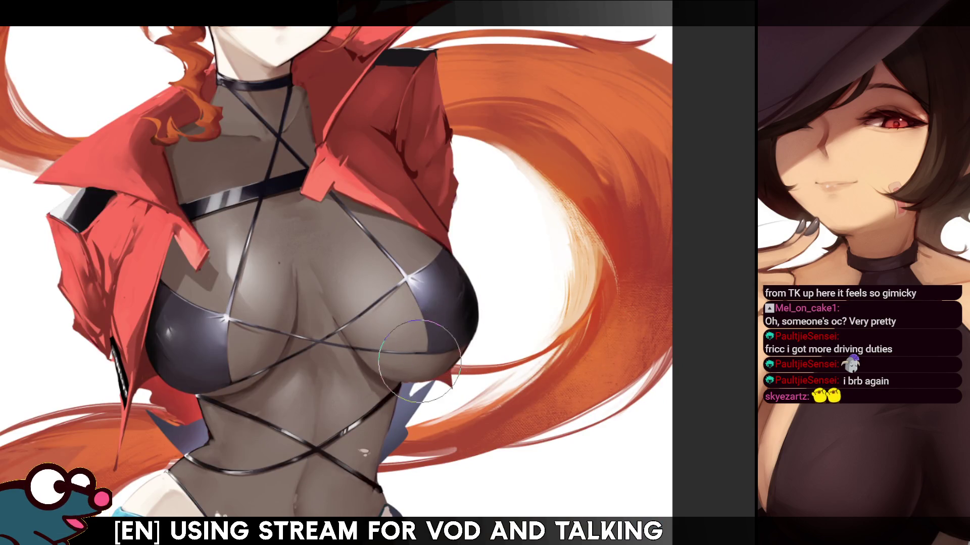
{"action": "key", "text": "ctrl+minus"}
{"action": "key", "text": "ctrl+minus"}
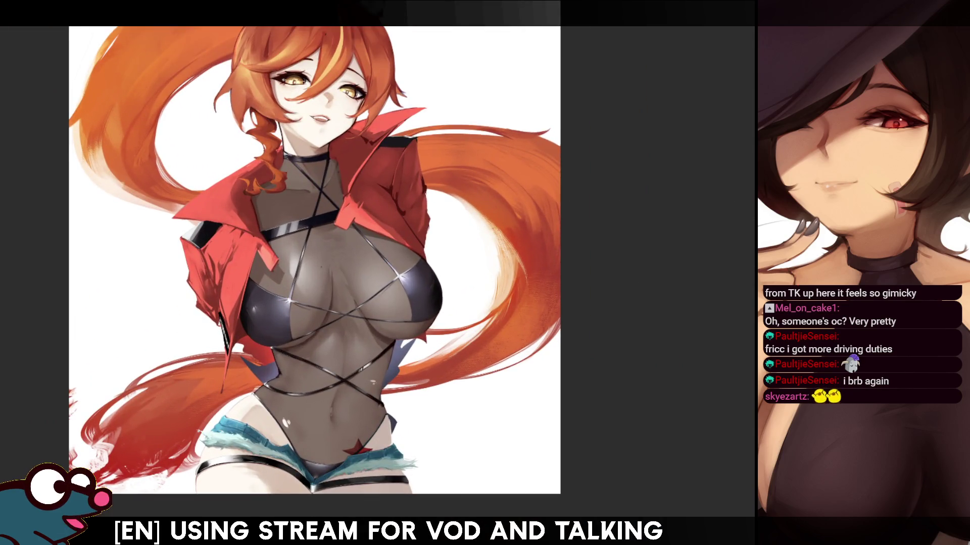
Zoom in on the torso, compare it mirrored, and zoom closer on the chest side
{"action": "scroll", "coordinate": [314, 262], "scroll_direction": "up", "scroll_amount": 2}
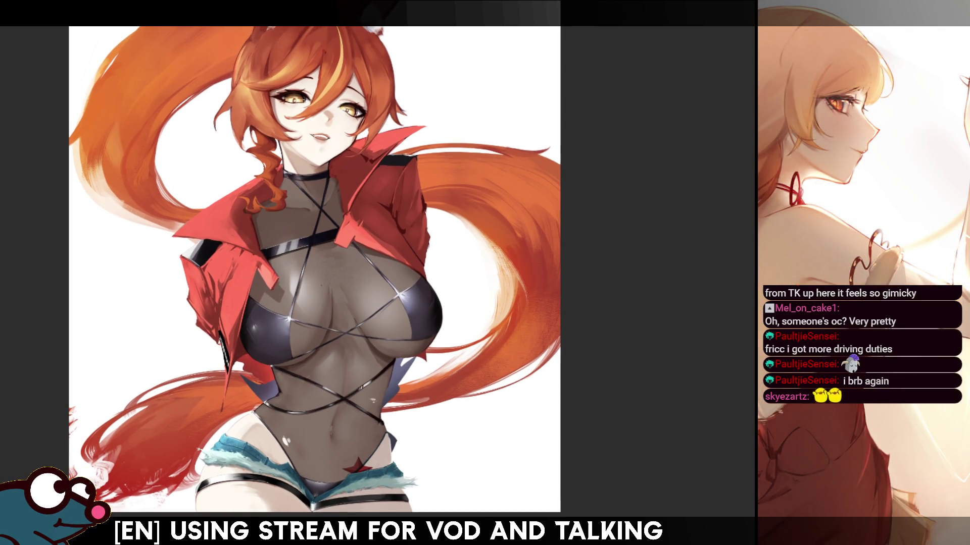
{"action": "key", "text": "ctrl+plus"}
{"action": "key", "text": "ctrl+plus"}
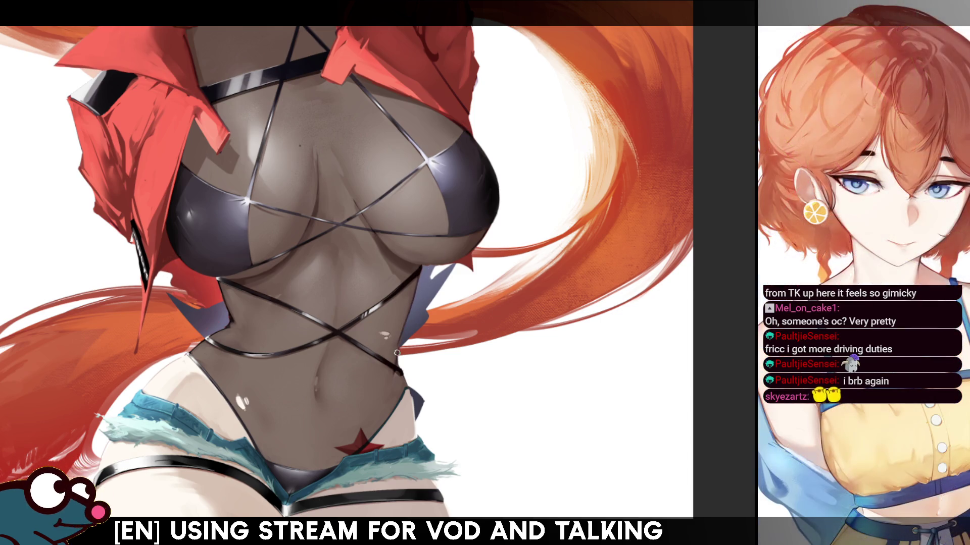
{"action": "key", "text": "h"}
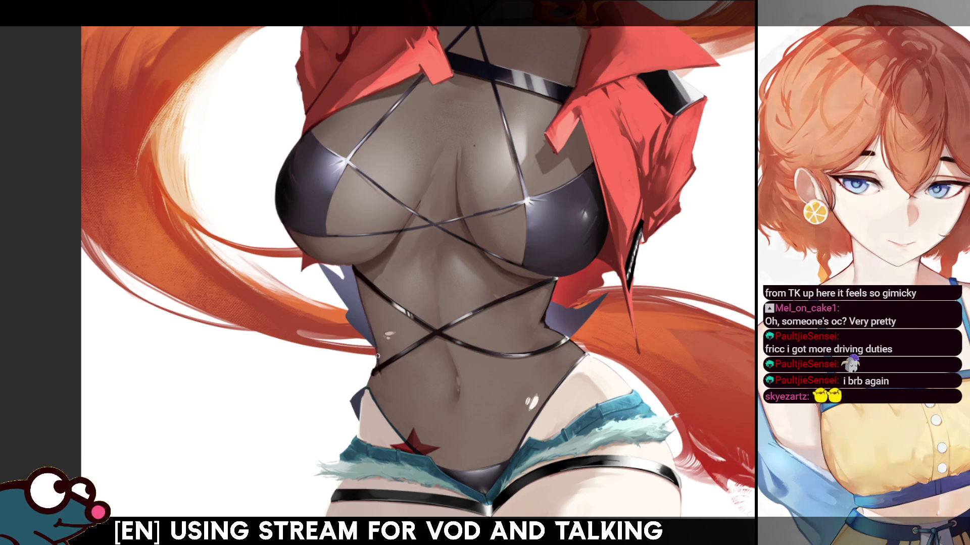
{"action": "key", "text": "h"}
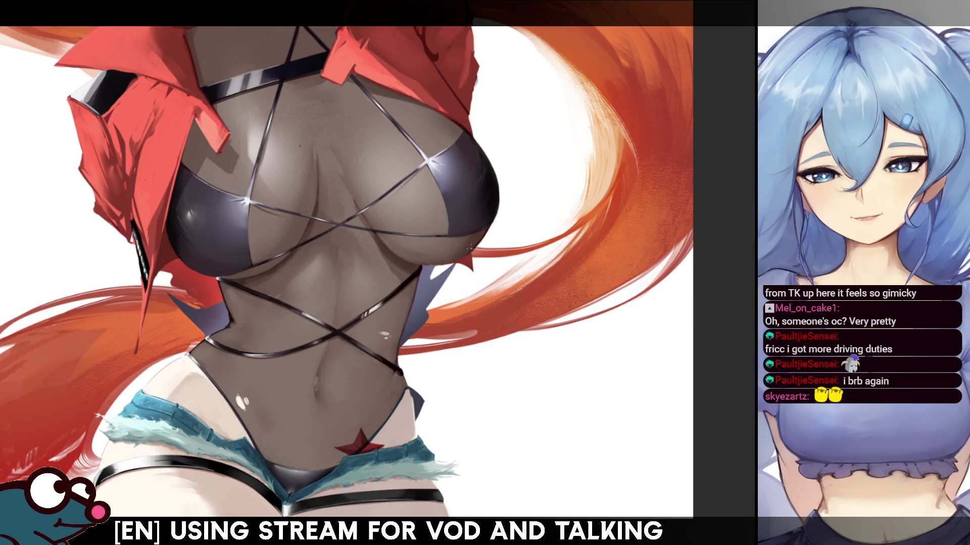
{"action": "key", "text": "ctrl+plus"}
{"action": "key", "text": "ctrl+plus"}
{"action": "key", "text": "ctrl+plus"}
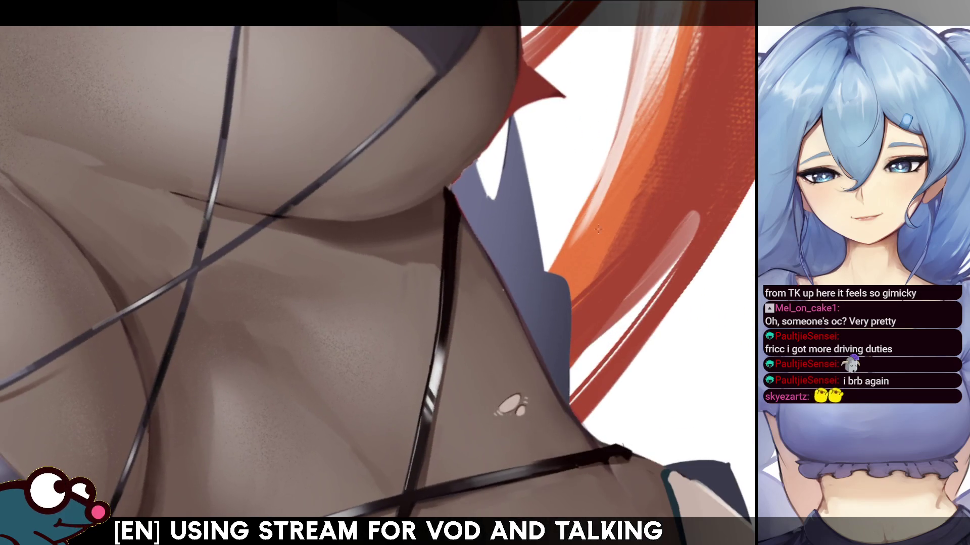
In mirrored view, darken the bikini cup's outer edge, then zoom out to the whole torso
{"action": "key", "text": "ctrl+minus"}
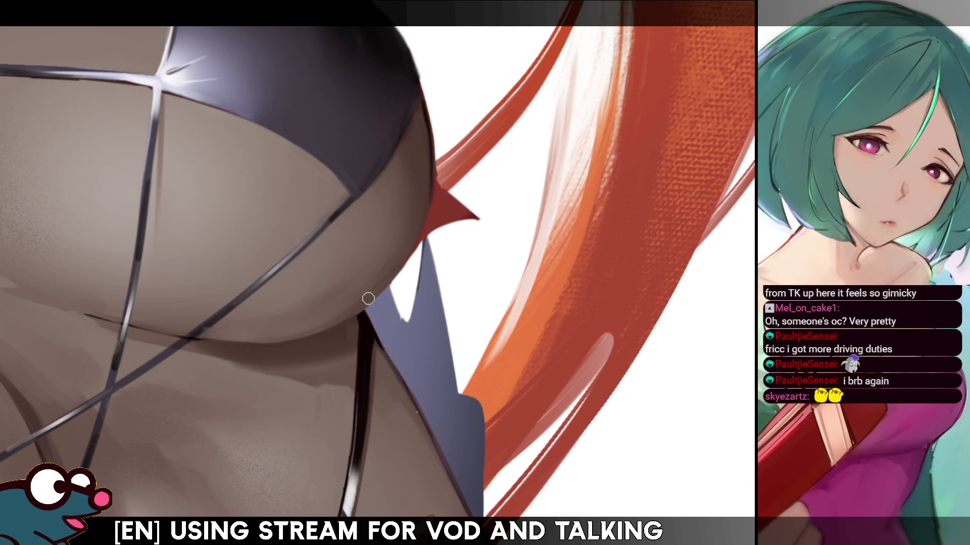
{"action": "key", "text": "m"}
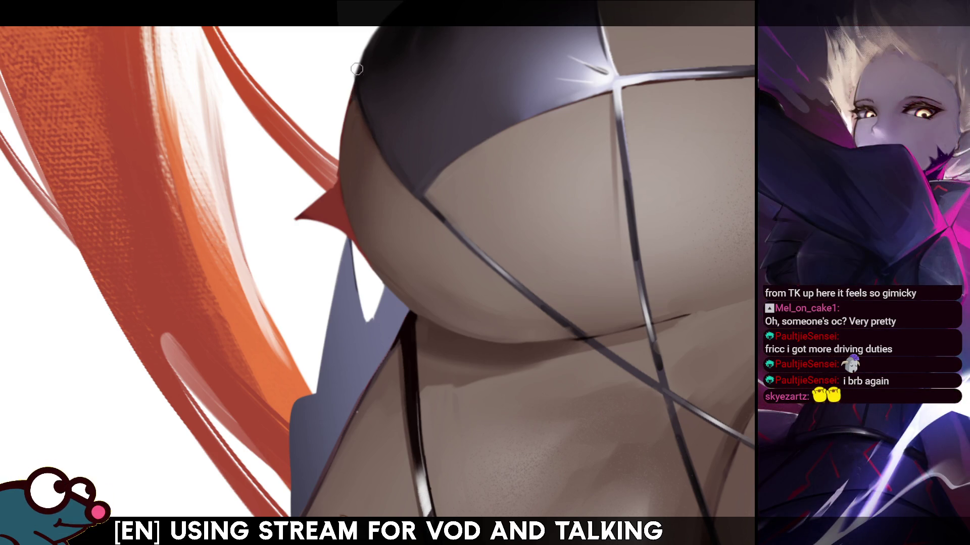
{"action": "left_click_drag", "start_coordinate": [355, 81], "coordinate": [365, 40]}
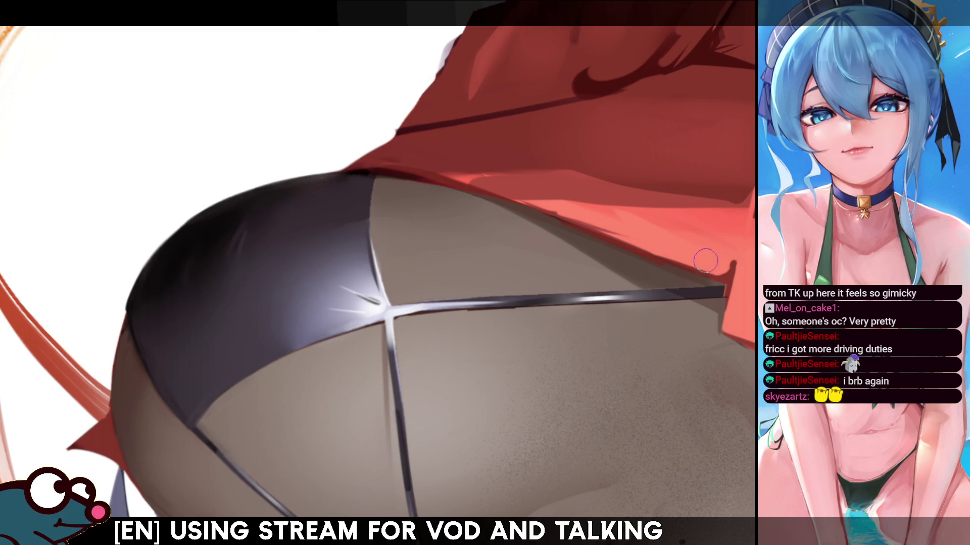
{"action": "key", "text": "m"}
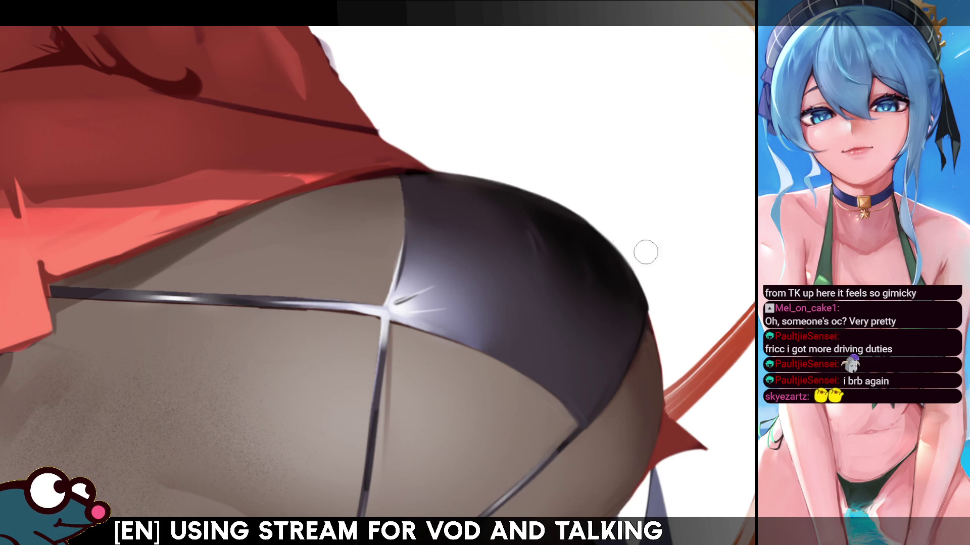
{"action": "key", "text": "ctrl+minus"}
{"action": "key", "text": "ctrl+minus"}
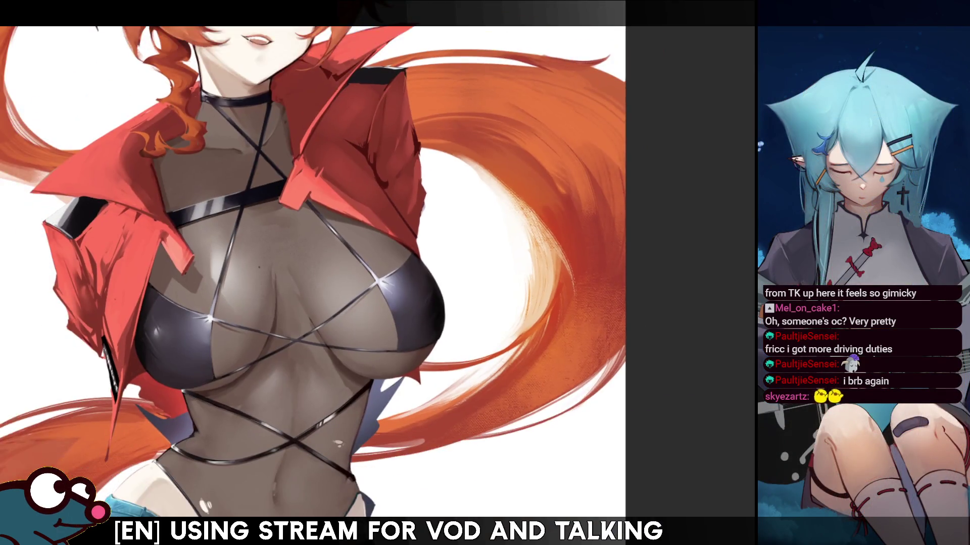
{"action": "key", "text": "m"}
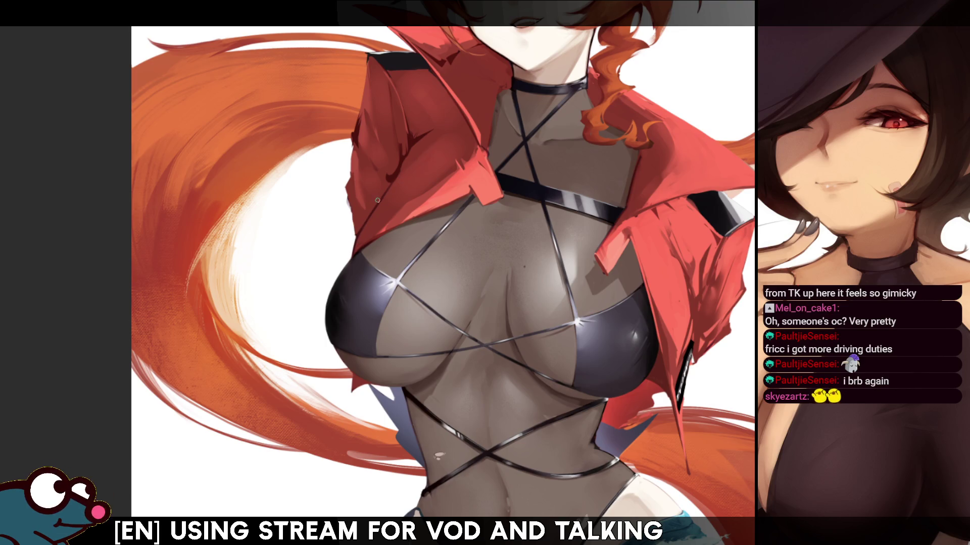
{"action": "key", "text": "h"}
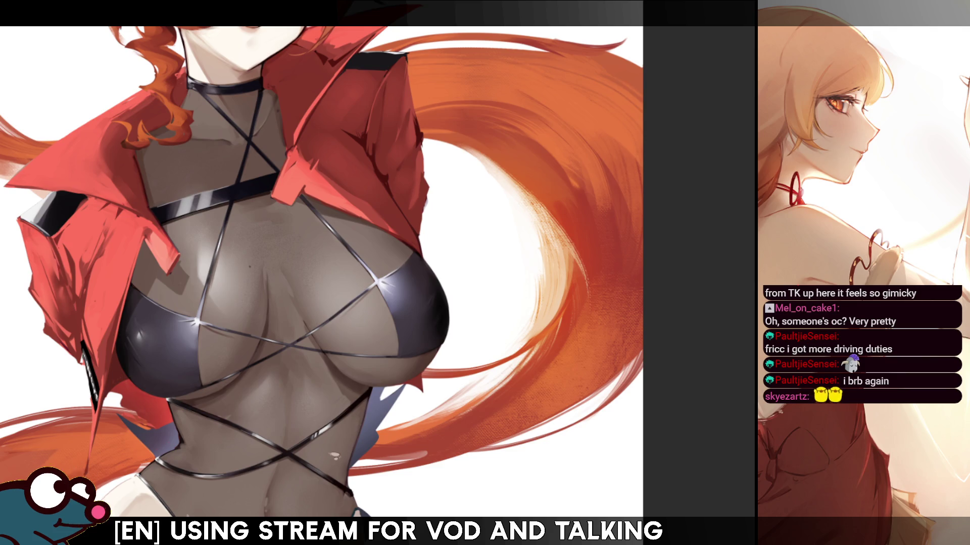
{"action": "mouse_move", "coordinate": [323, 253]}
{"action": "left_mouse_down"}
{"action": "mouse_move", "coordinate": [379, 353]}
{"action": "mouse_move", "coordinate": [376, 439]}
{"action": "left_mouse_up"}
{"action": "key", "text": "m"}
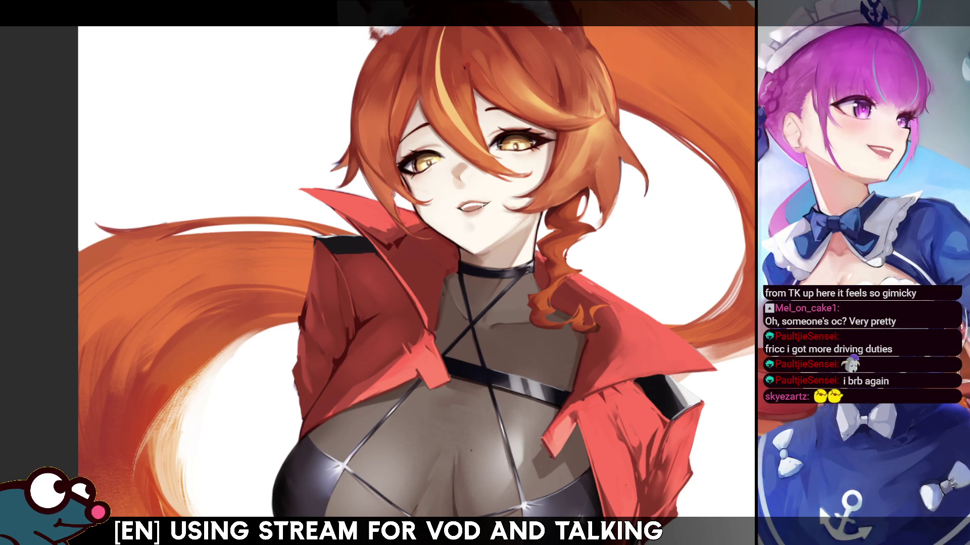
{"action": "key", "text": "m"}
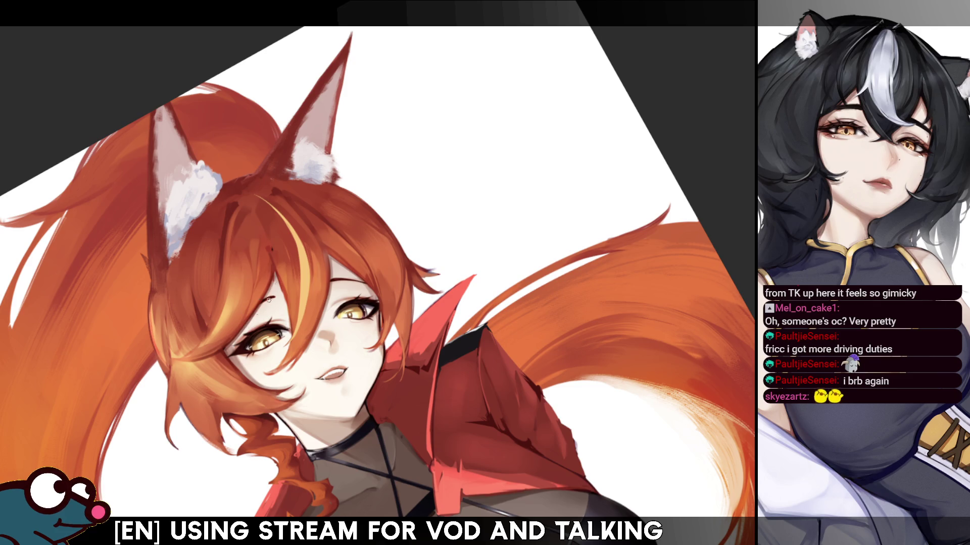
{"action": "key", "text": "m"}
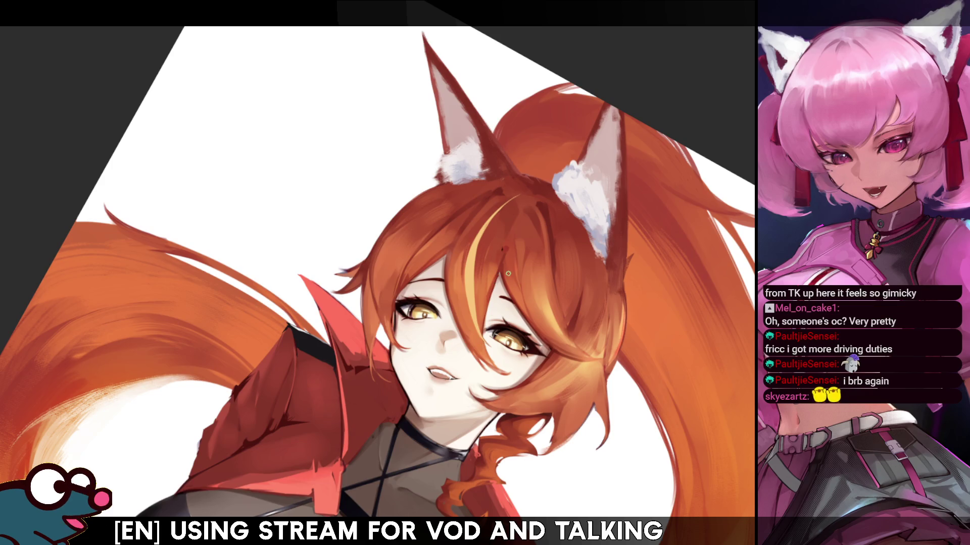
{"action": "key", "text": "m"}
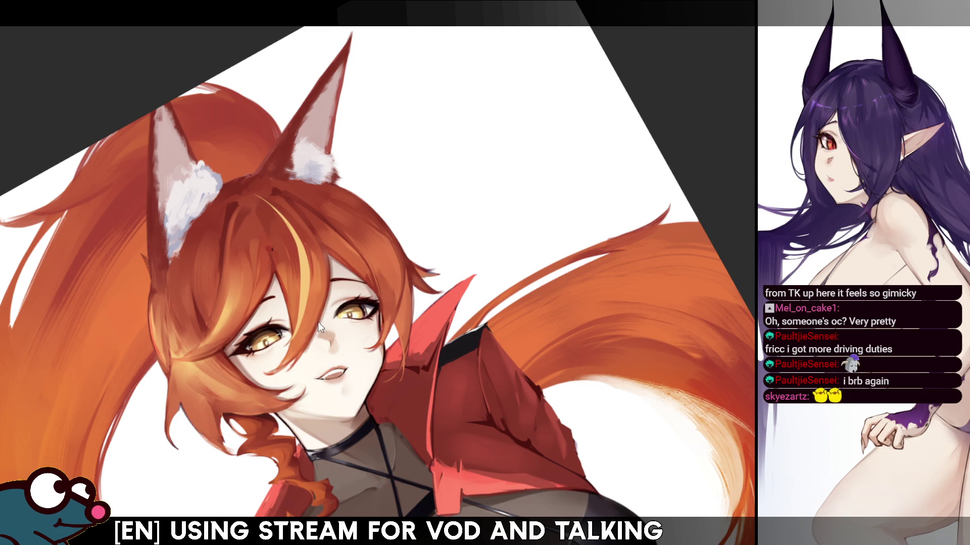
{"action": "key", "text": "h"}
{"action": "key", "text": "h"}
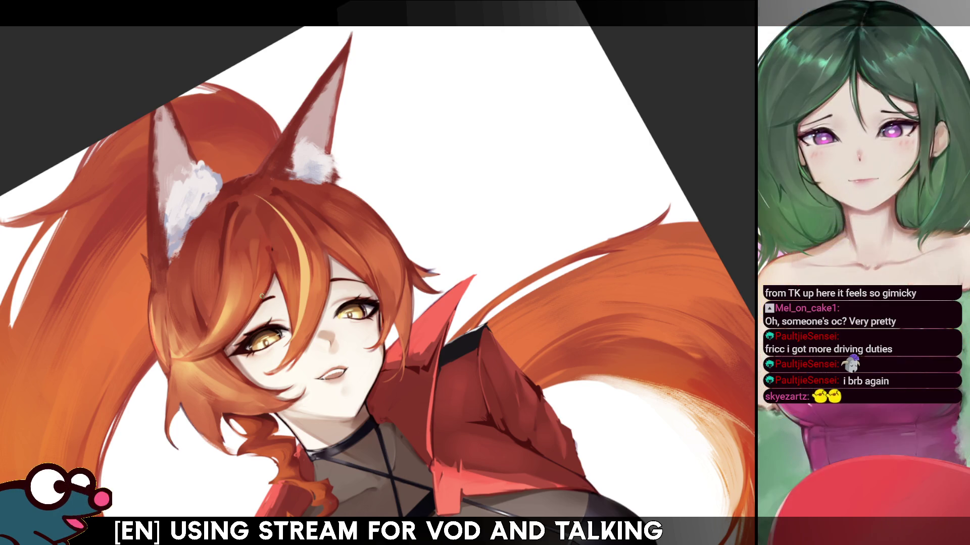
{"action": "key", "text": "h"}
{"action": "key", "text": "h"}
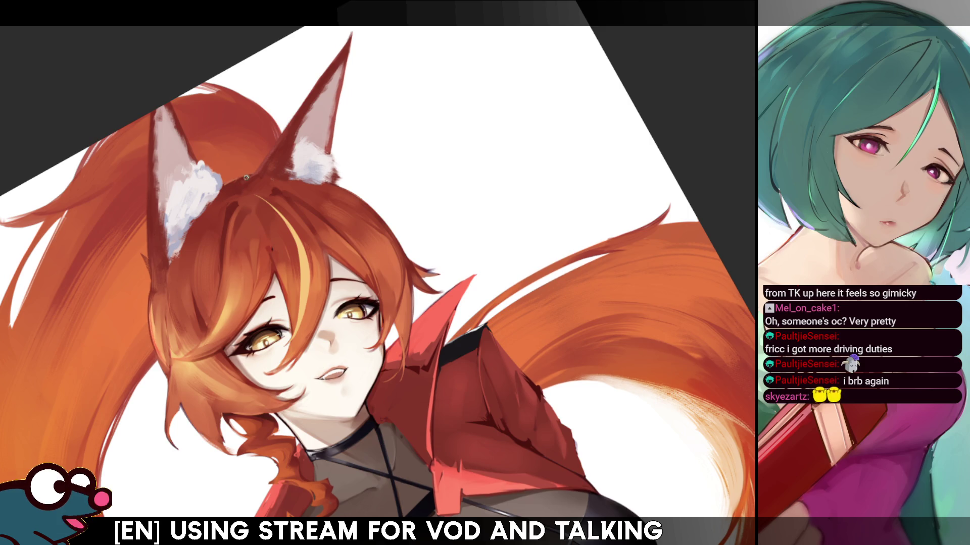
{"action": "key", "text": "m"}
{"action": "key", "text": "m"}
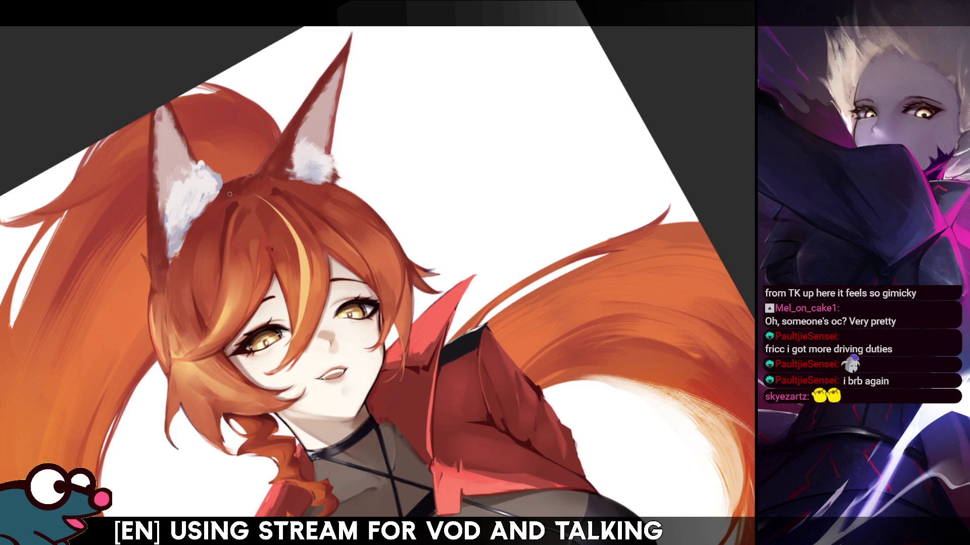
Add a light stroke on the hair edge and redraw the left fox ear's edge
{"action": "left_click_drag", "start_coordinate": [224, 188], "coordinate": [242, 182]}
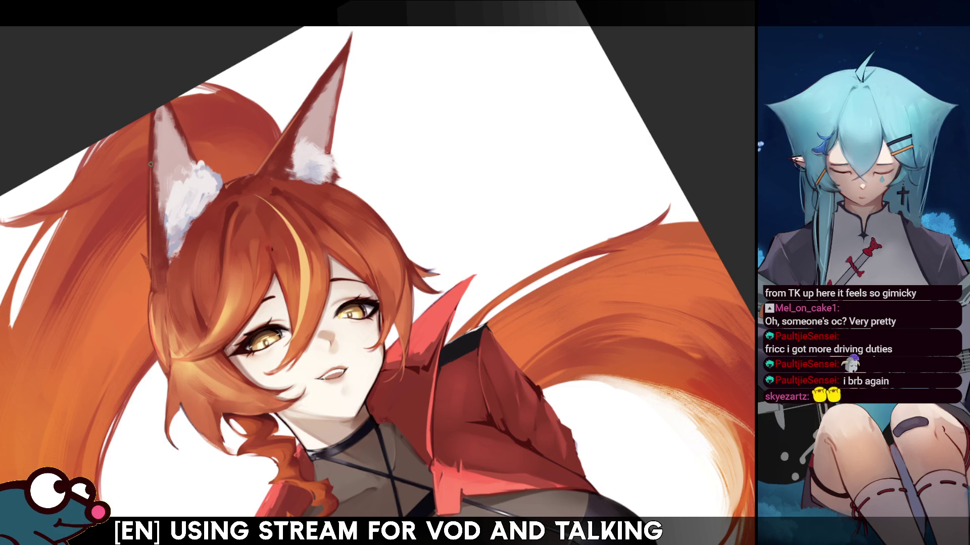
{"action": "left_click_drag", "start_coordinate": [149, 262], "coordinate": [152, 149]}
{"action": "key", "text": "ctrl+z"}
{"action": "left_click_drag", "start_coordinate": [150, 258], "coordinate": [150, 133]}
{"action": "left_click_drag", "start_coordinate": [151, 173], "coordinate": [152, 274]}
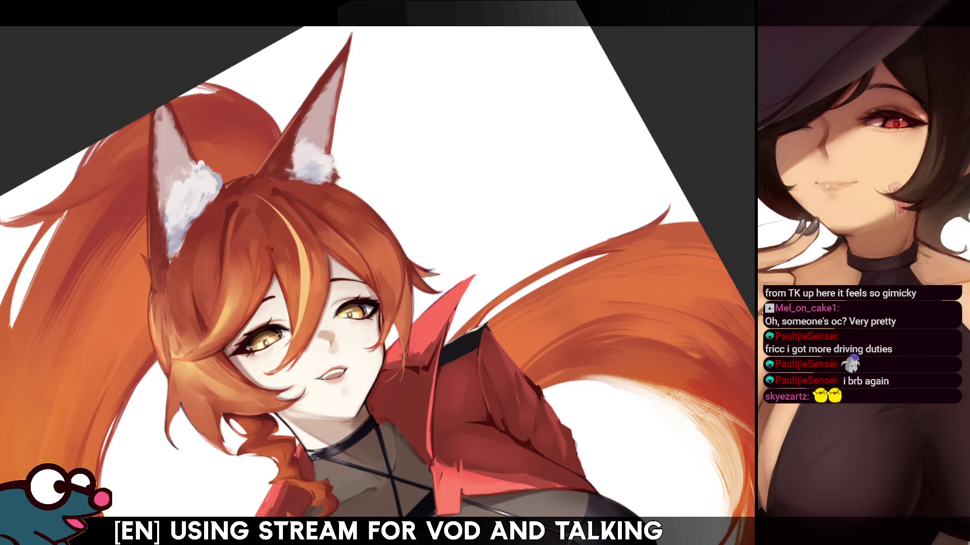
{"action": "key", "text": "ctrl+0"}
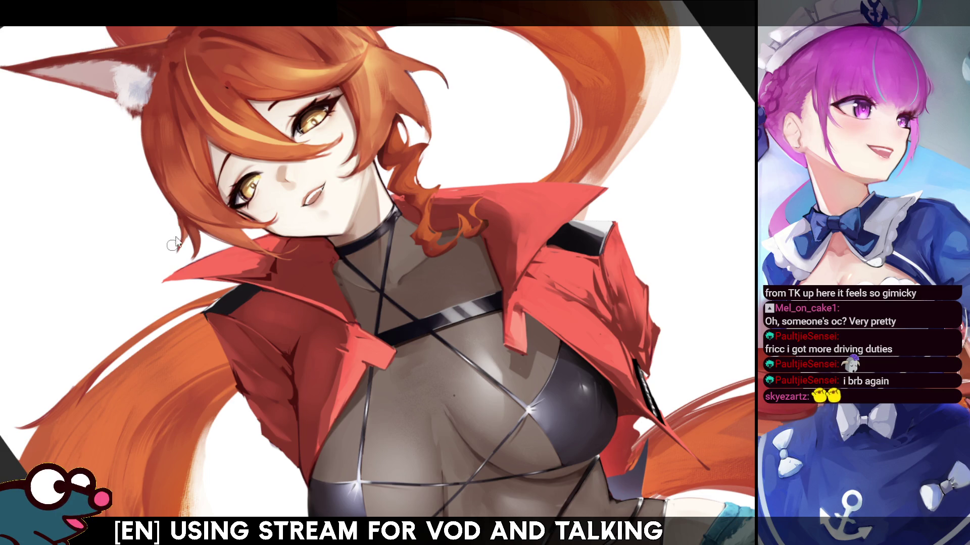
{"action": "key", "text": "h"}
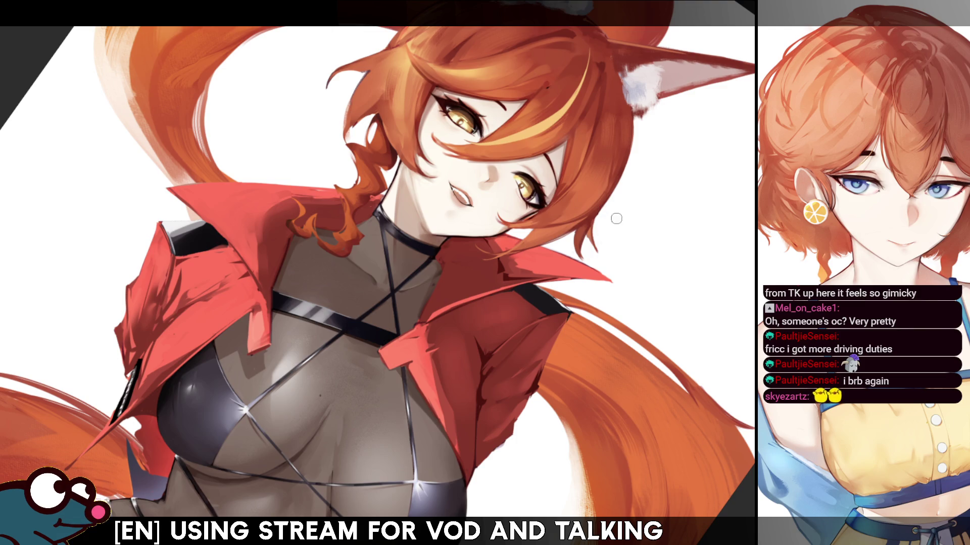
{"action": "key", "text": "h"}
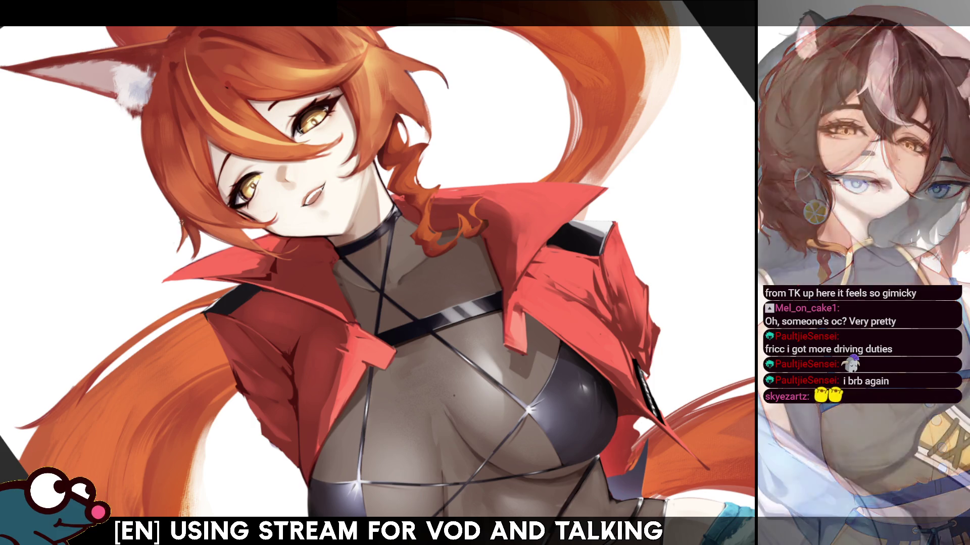
{"action": "key", "text": "h"}
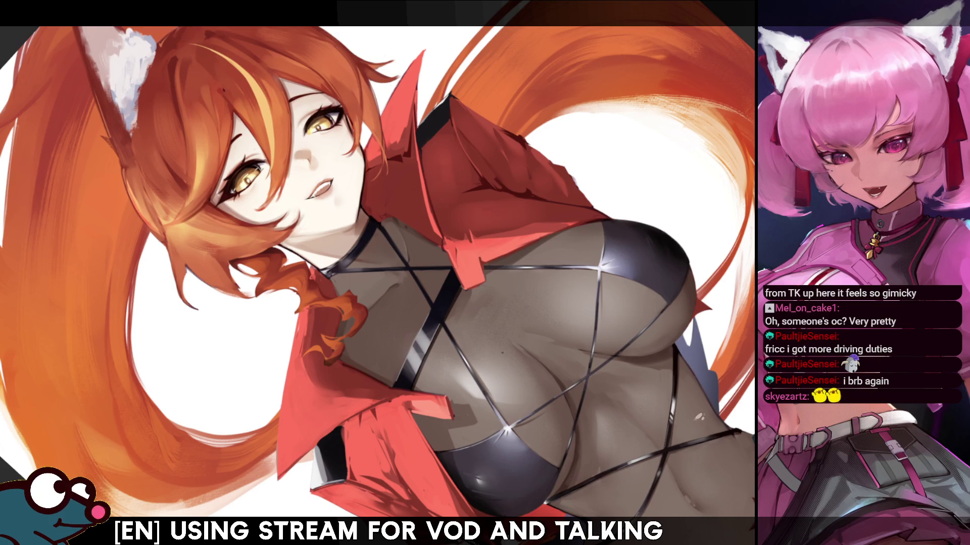
{"action": "key", "text": "h"}
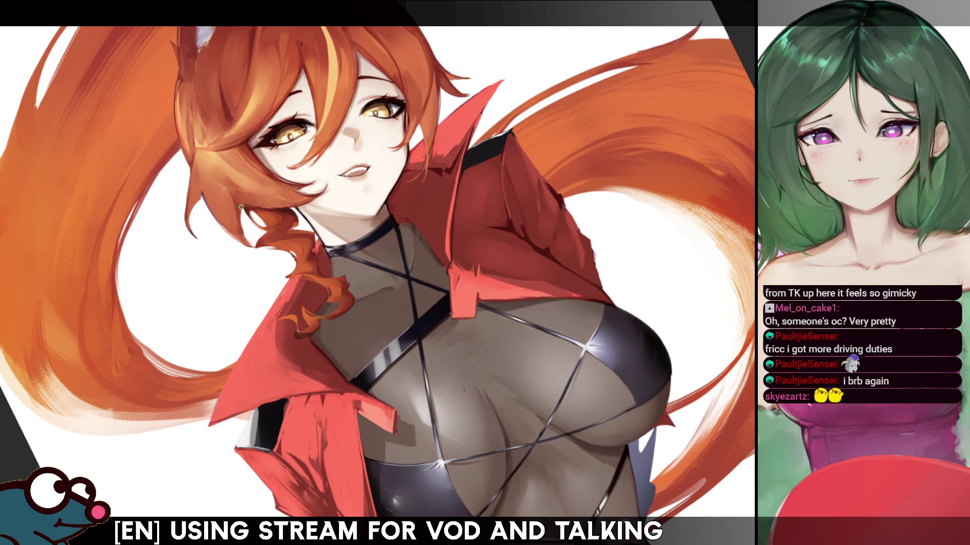
Mirror the view briefly, then tilt and zoom onto the face
{"action": "key", "text": "h"}
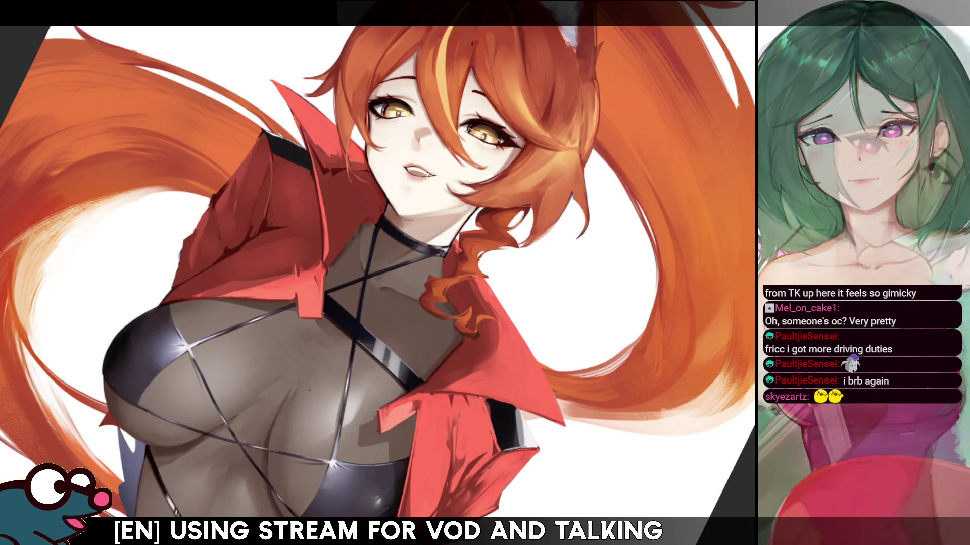
{"action": "key", "text": "h"}
{"action": "left_click_drag", "start_coordinate": [384, 167], "coordinate": [376, 146]}
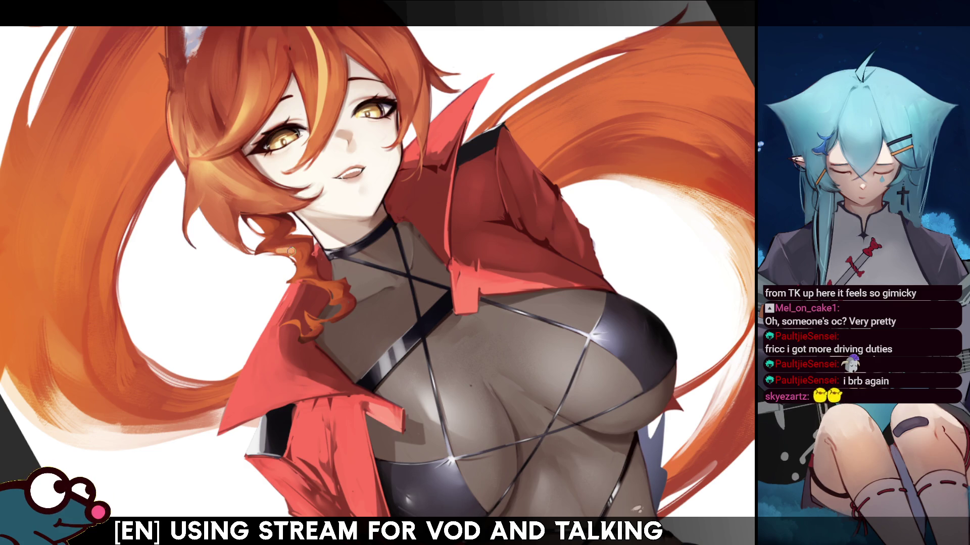
Compare the figure mirrored several times, then start a lasso selection along the jaw and collar
{"action": "key", "text": "h"}
{"action": "key", "text": "h"}
{"action": "key", "text": "h"}
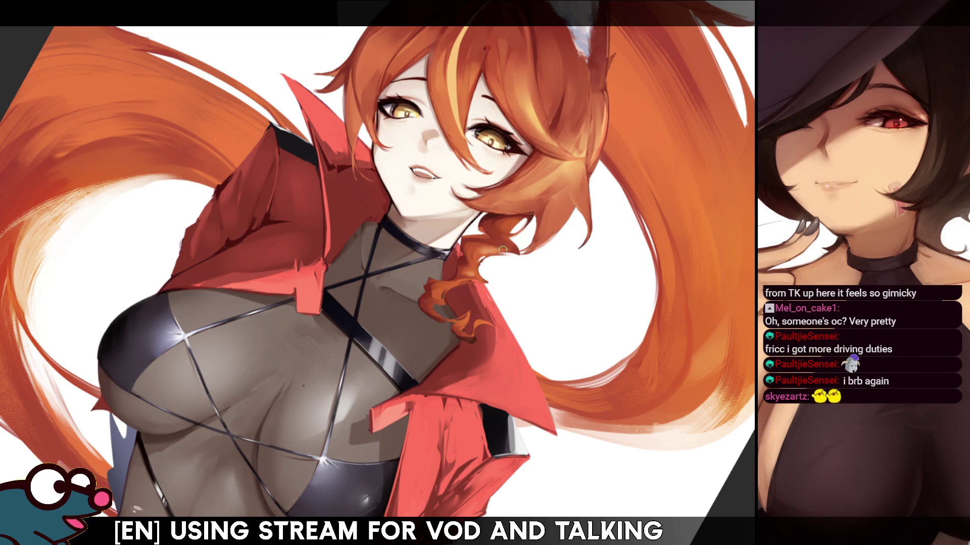
{"action": "key", "text": "h"}
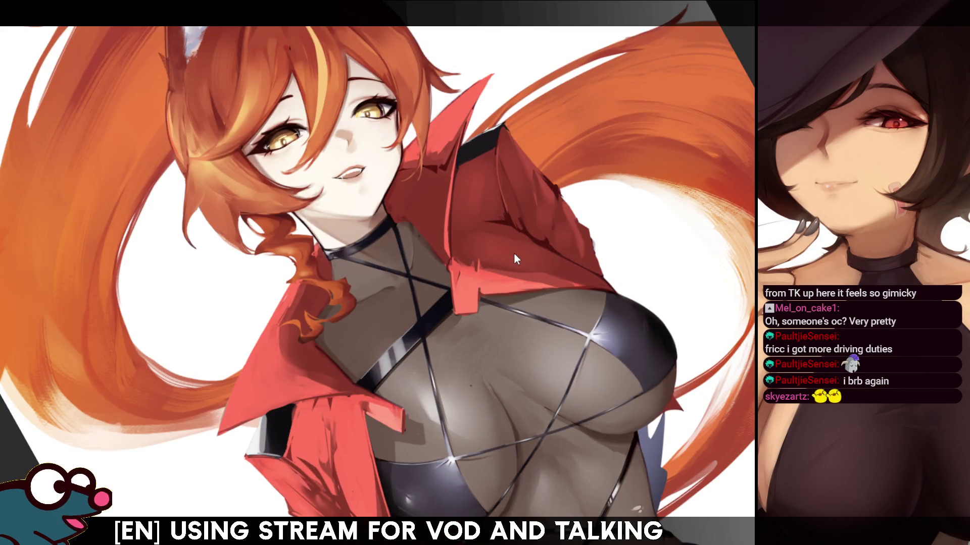
{"action": "key", "text": "h"}
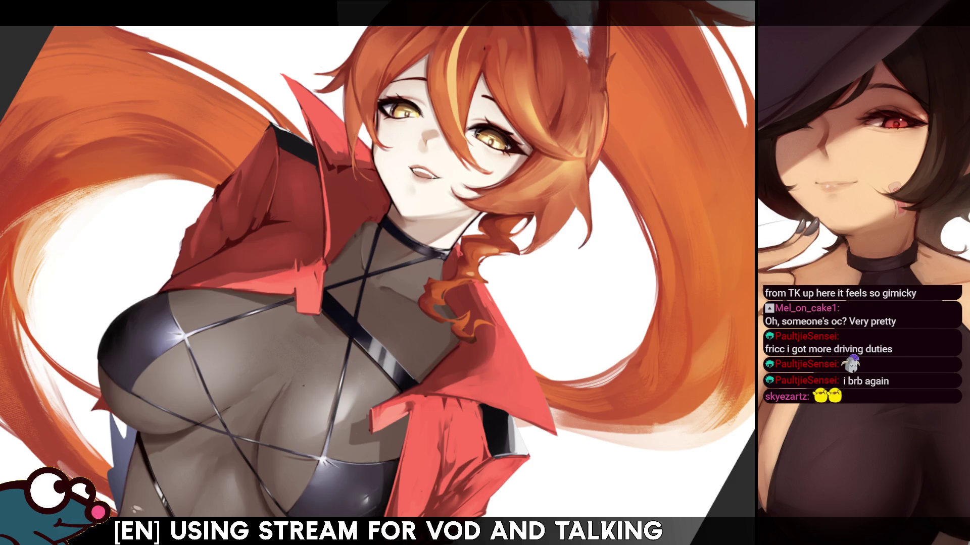
{"action": "key", "text": "h"}
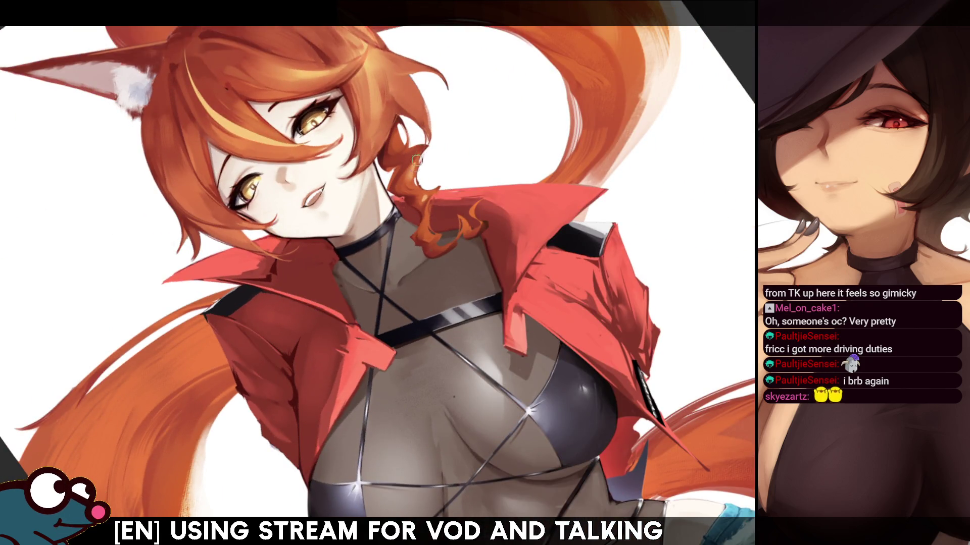
{"action": "key", "text": "h"}
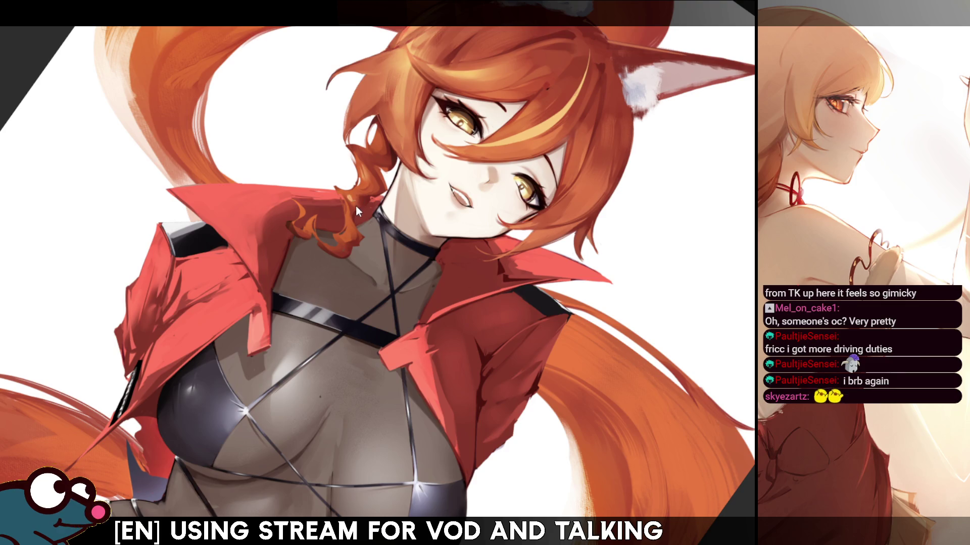
{"action": "key", "text": "h"}
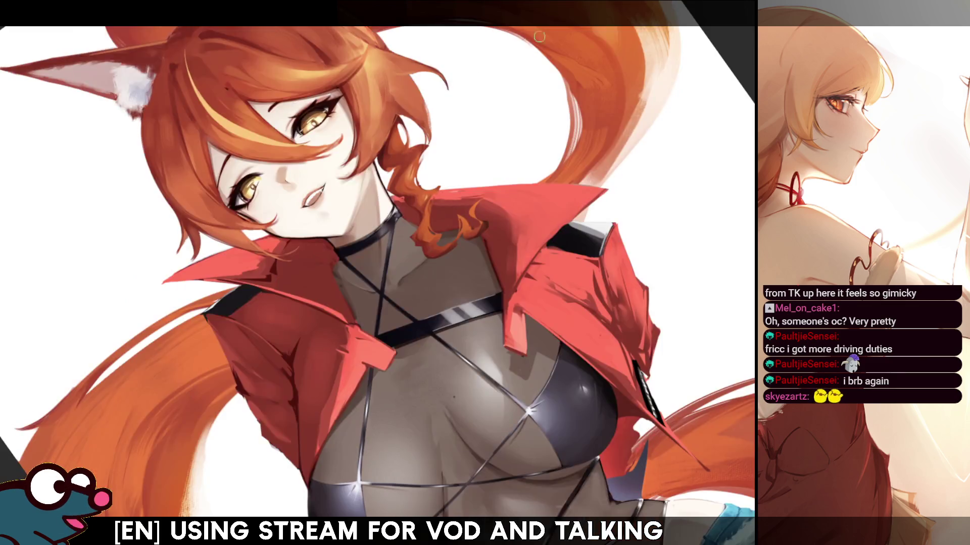
{"action": "key", "text": "h"}
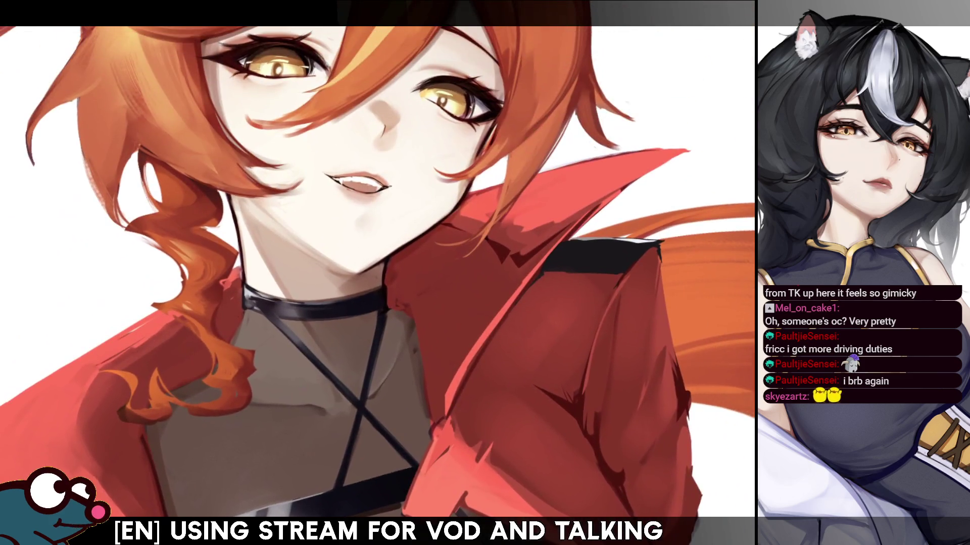
{"action": "left_click", "coordinate": [398, 253]}
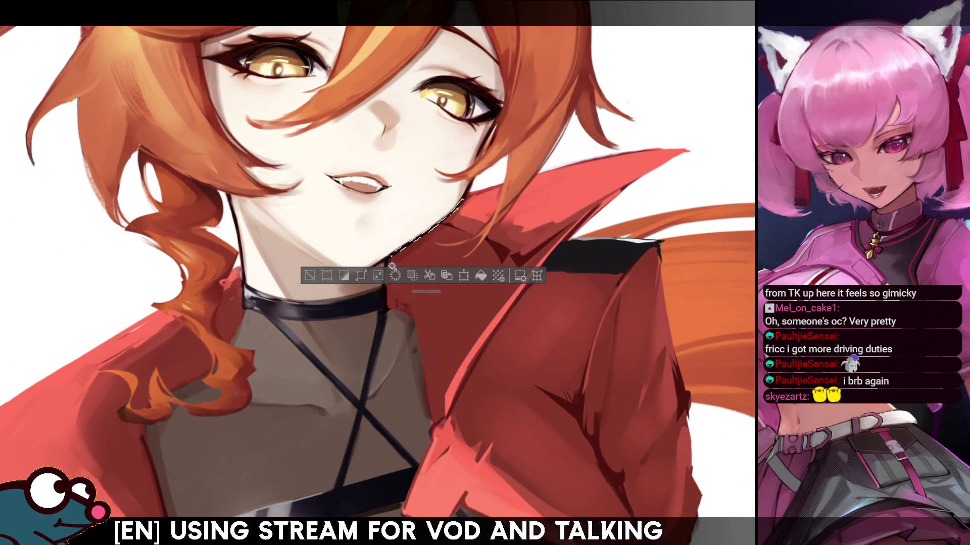
Extend the lasso along the jawline, collar and hair edge, then clear the selection
{"action": "mouse_move", "coordinate": [392, 267]}
{"action": "left_mouse_down"}
{"action": "mouse_move", "coordinate": [380, 282]}
{"action": "mouse_move", "coordinate": [393, 256]}
{"action": "left_mouse_up"}
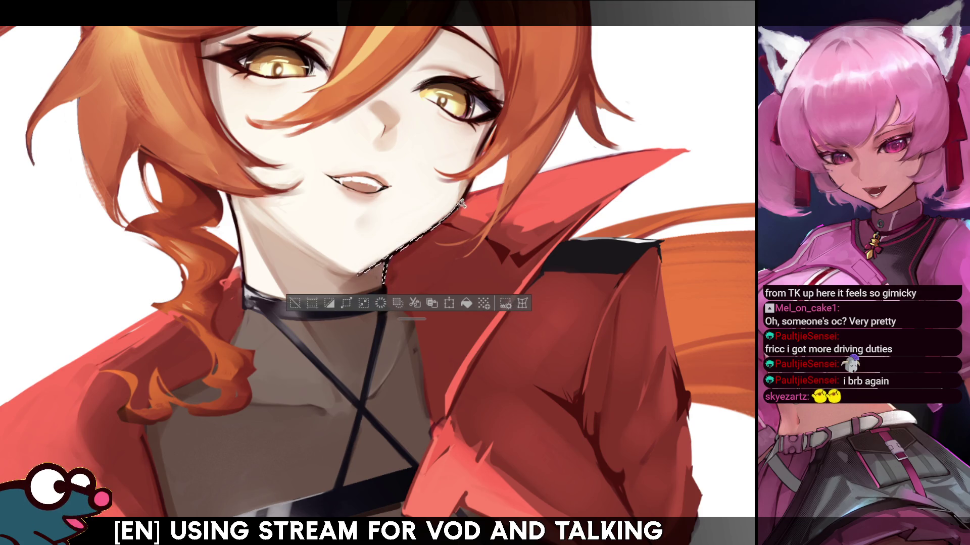
{"action": "left_click_drag", "start_coordinate": [467, 197], "coordinate": [474, 201]}
{"action": "left_click_drag", "start_coordinate": [481, 151], "coordinate": [492, 127]}
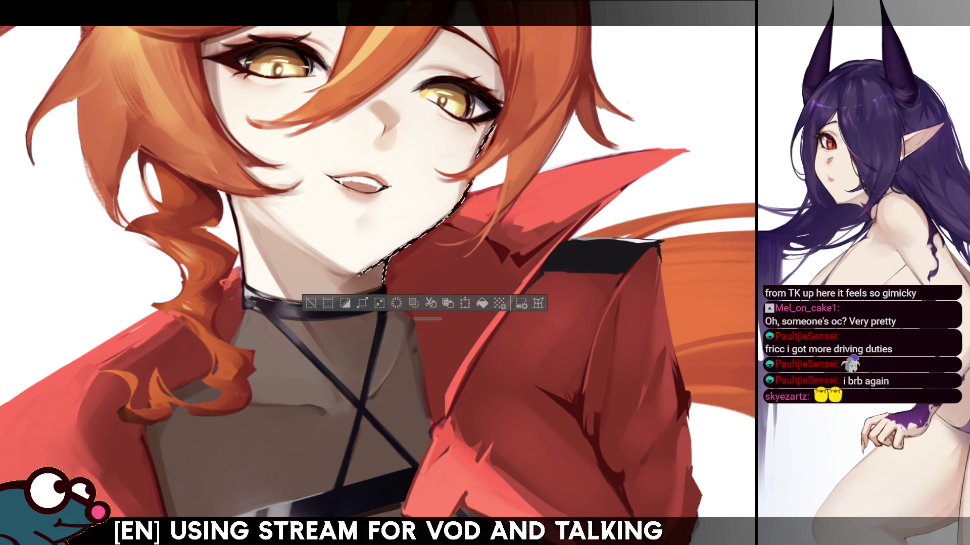
{"action": "key", "text": "ctrl+d"}
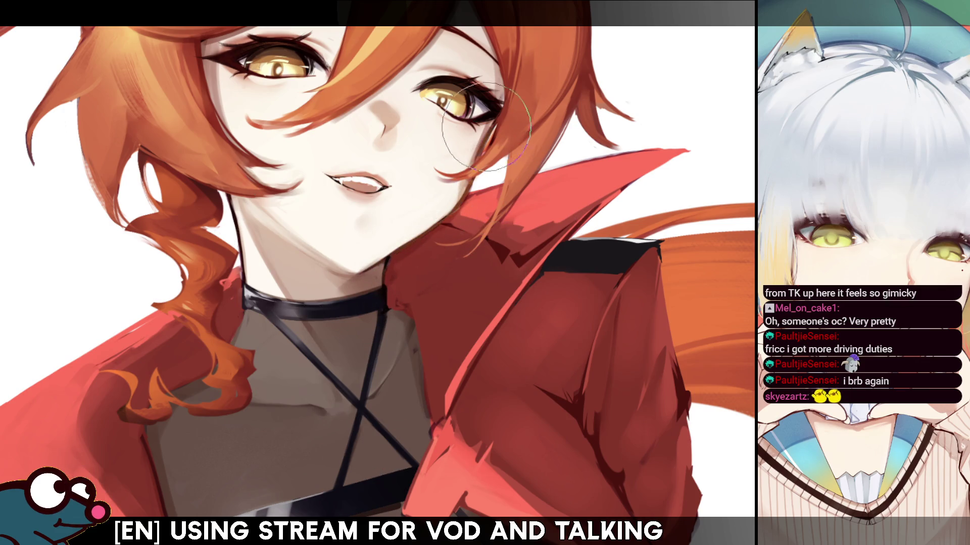
Check the drawing mirrored, then lasso the left side of the neck under the jaw
{"action": "key", "text": "h"}
{"action": "key", "text": "h"}
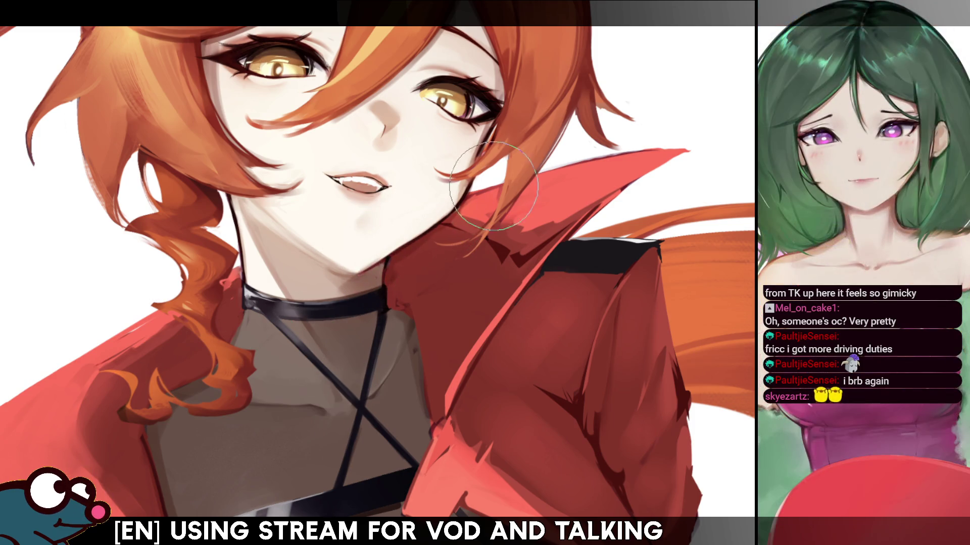
{"action": "left_click_drag", "start_coordinate": [387, 285], "coordinate": [447, 220]}
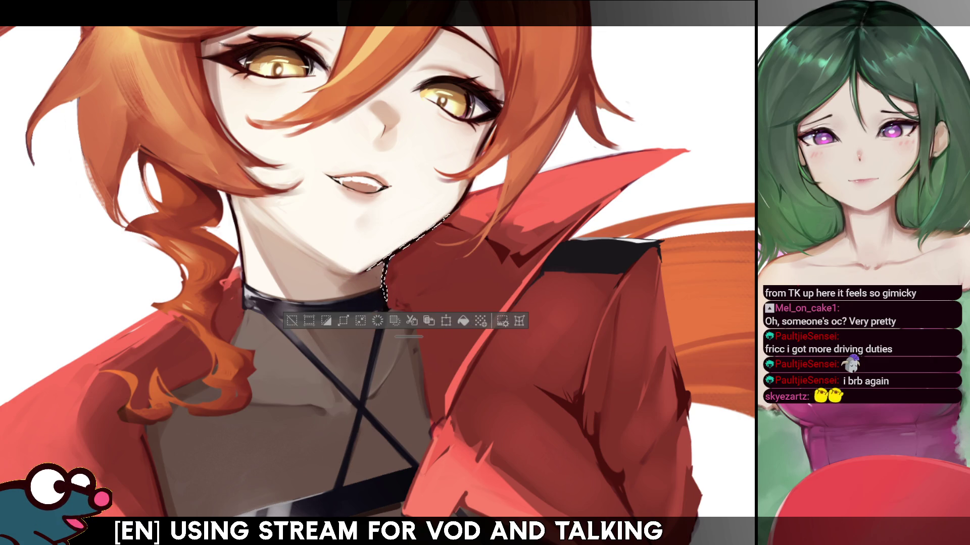
{"action": "left_click_drag", "start_coordinate": [227, 195], "coordinate": [243, 283]}
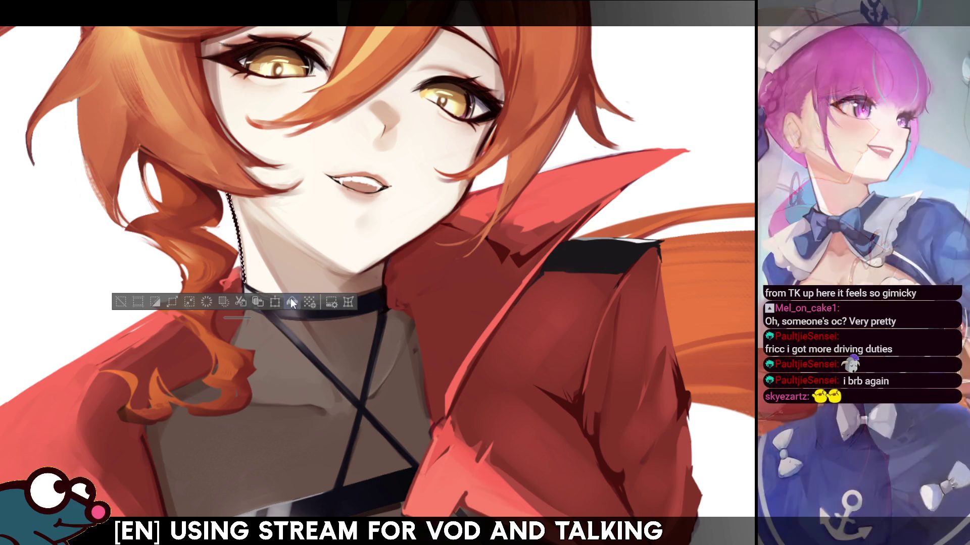
Clear the neck selection and check the face mirrored before restoring the view
{"action": "key", "text": "ctrl+d"}
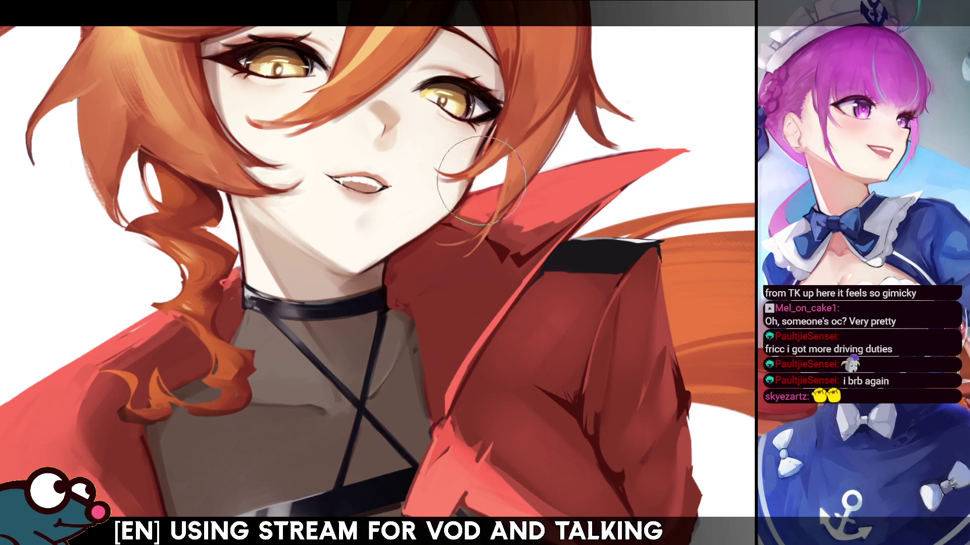
{"action": "key", "text": "h"}
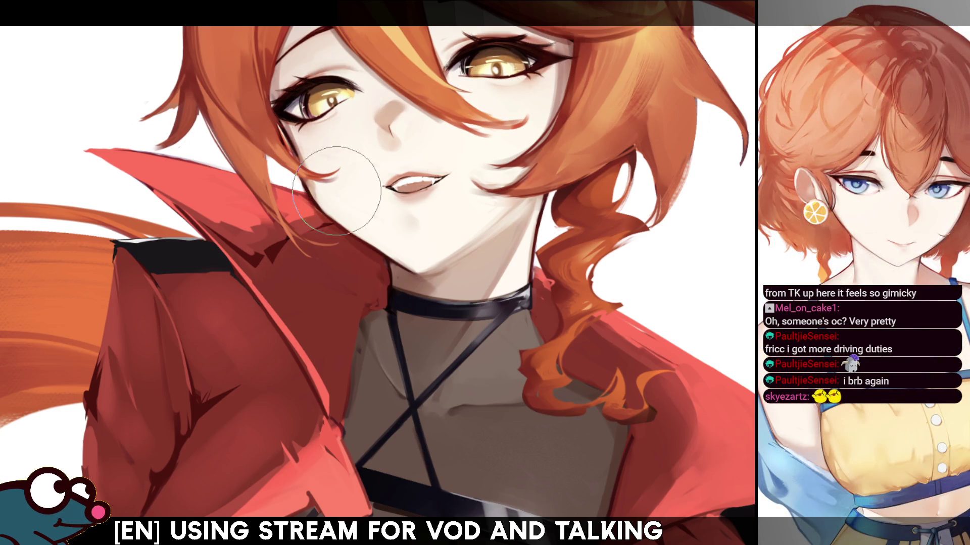
{"action": "key", "text": "h"}
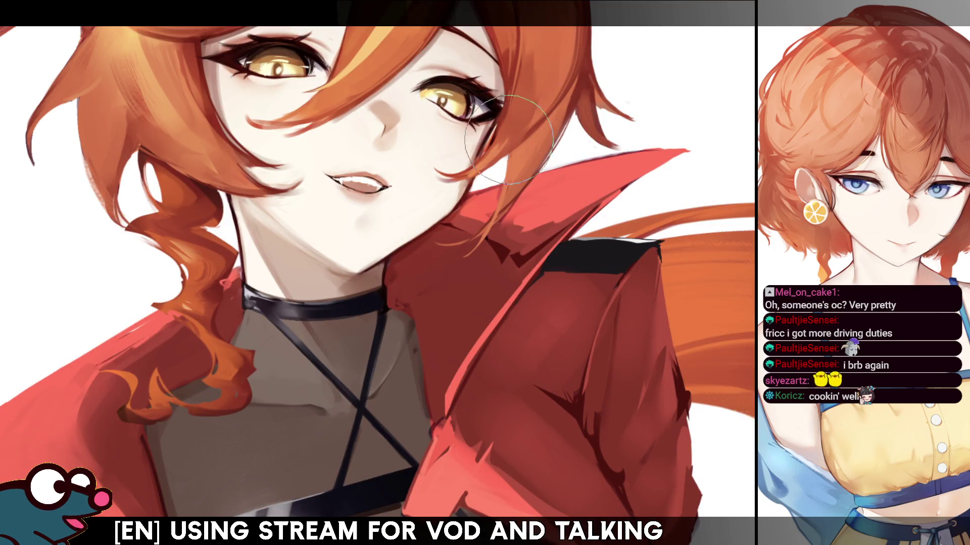
{"action": "scroll", "coordinate": [406, 189], "scroll_direction": "down", "scroll_amount": 5}
{"action": "scroll", "coordinate": [405, 188], "scroll_direction": "up", "scroll_amount": 2}
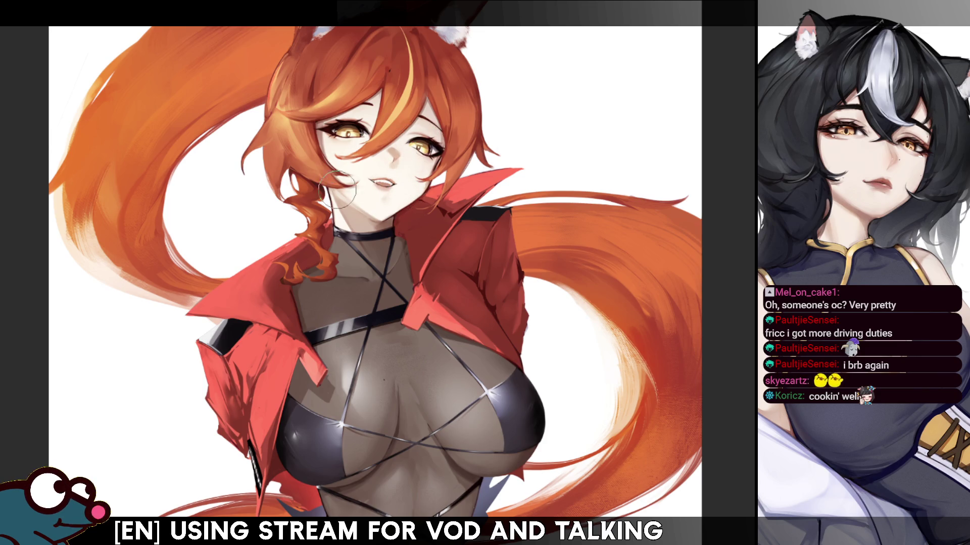
Mirror the canvas briefly to check proportions, then zoom out from the face close-up
{"action": "key", "text": "h"}
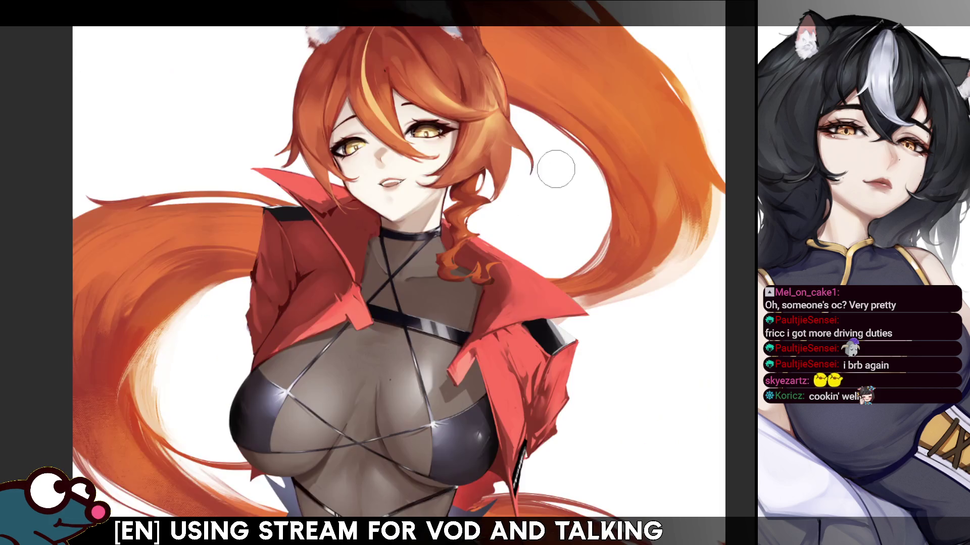
{"action": "key", "text": "h"}
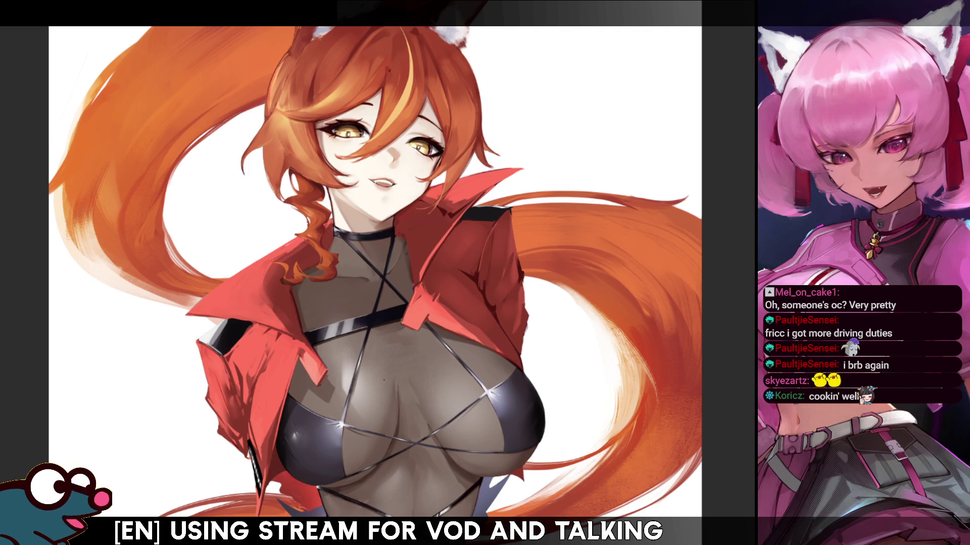
{"action": "scroll", "coordinate": [354, 273], "scroll_direction": "down", "scroll_amount": 2}
{"action": "scroll", "coordinate": [353, 273], "scroll_direction": "up", "scroll_amount": 3}
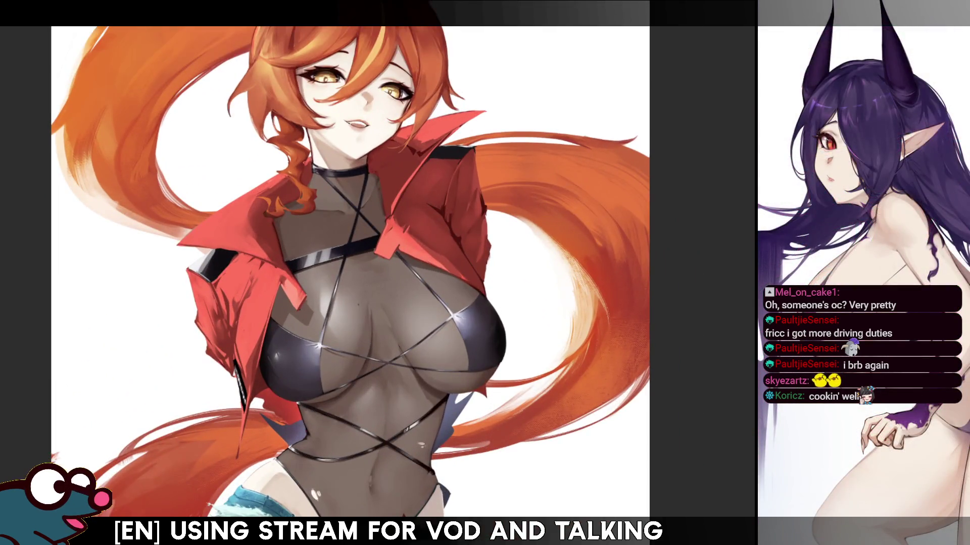
{"action": "scroll", "coordinate": [343, 272], "scroll_direction": "down", "scroll_amount": 3}
{"action": "scroll", "coordinate": [343, 273], "scroll_direction": "up", "scroll_amount": 2}
{"action": "scroll", "coordinate": [338, 272], "scroll_direction": "up", "scroll_amount": 2}
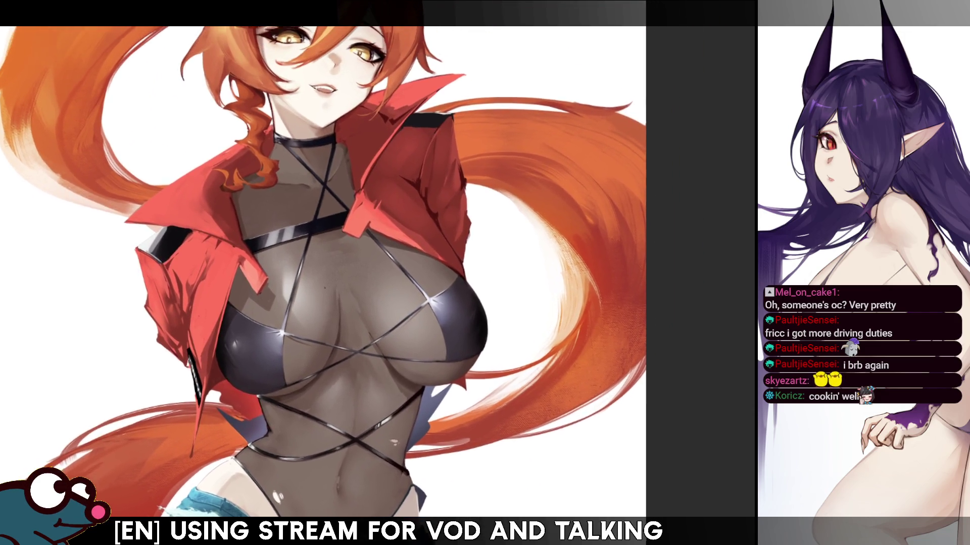
{"action": "scroll", "coordinate": [338, 273], "scroll_direction": "up", "scroll_amount": 3}
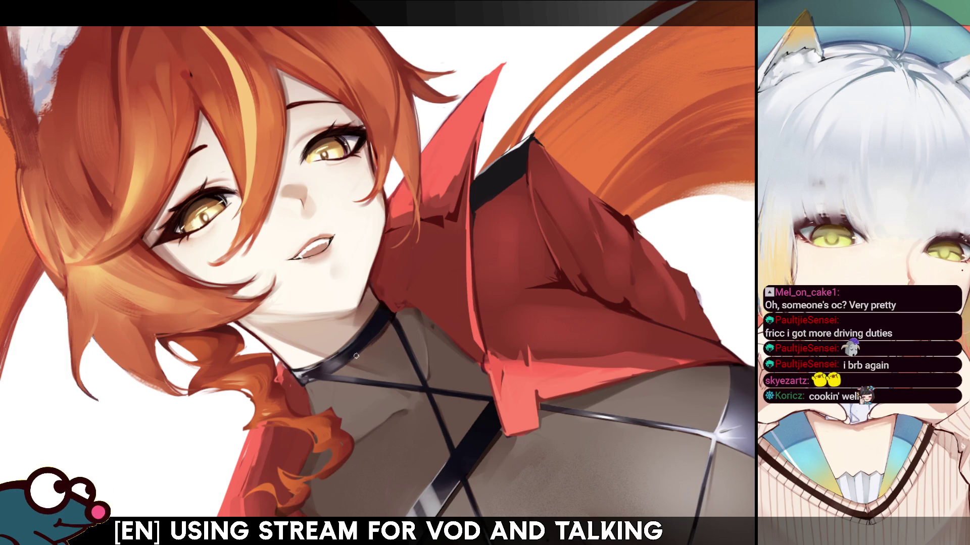
Mirror the face back and forth to check it, then rotate the canvas to a steep angle
{"action": "key", "text": "h"}
{"action": "key", "text": "h"}
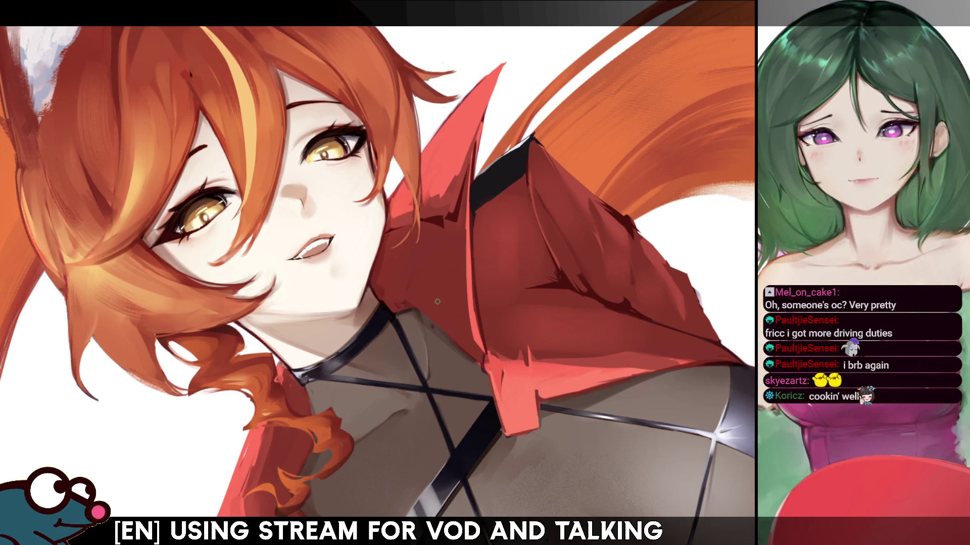
{"action": "key", "text": "h"}
{"action": "key", "text": "h"}
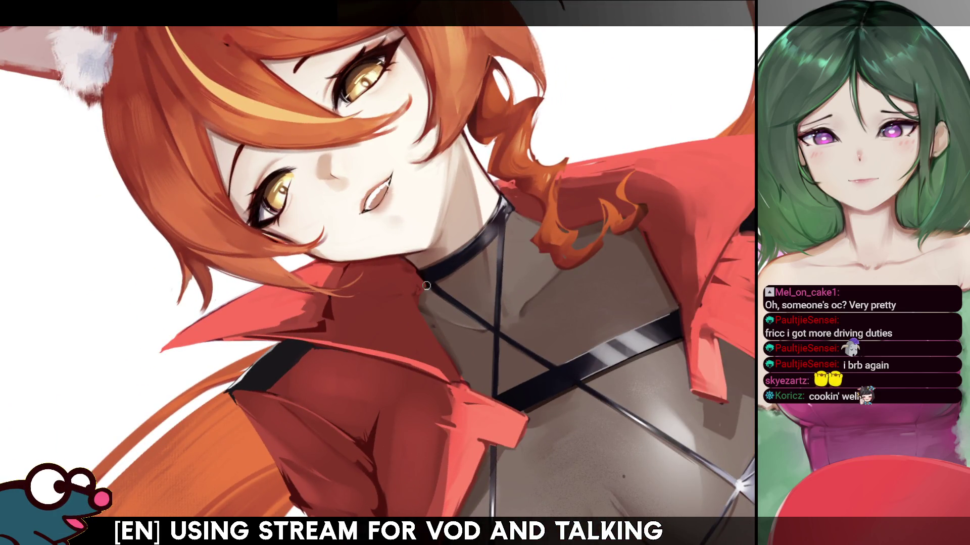
{"action": "key", "text": "h"}
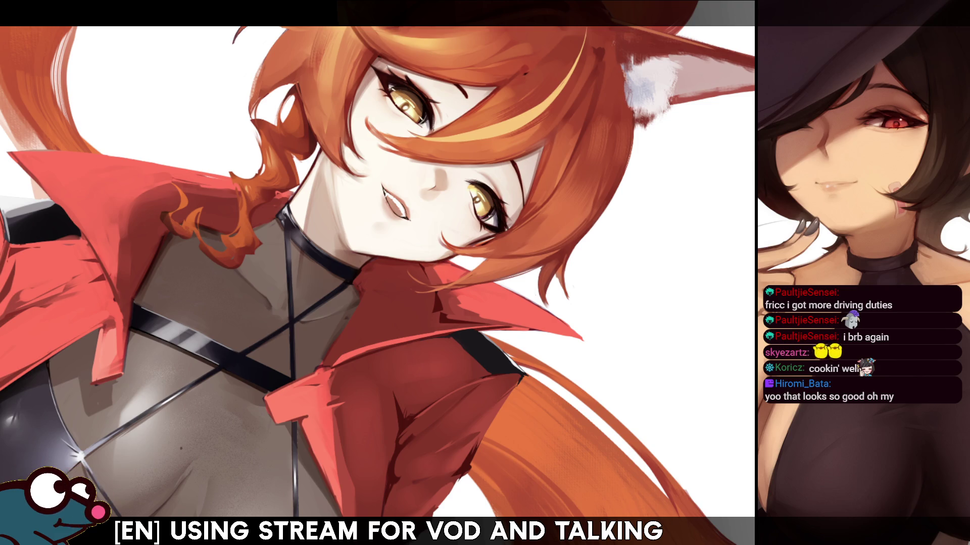
{"action": "key", "text": "4"}
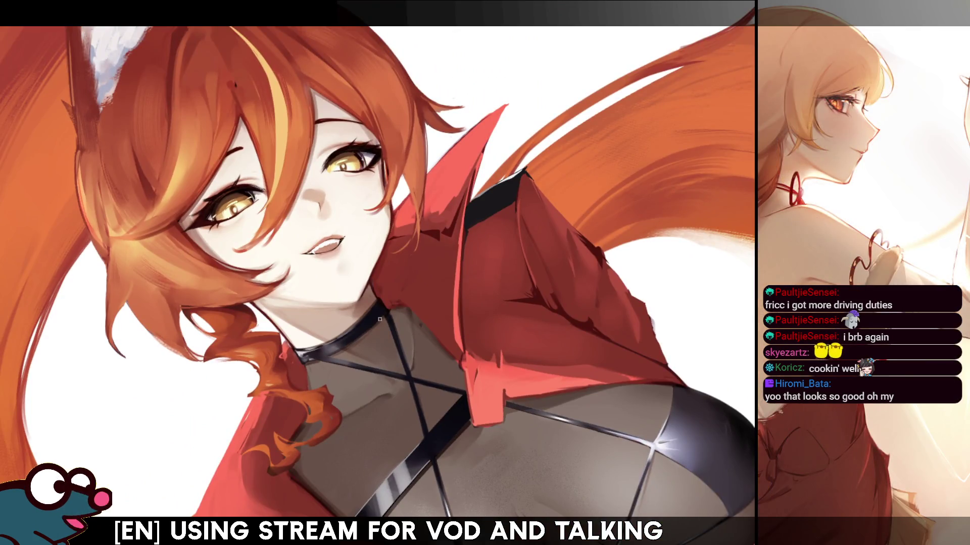
{"action": "key", "text": "4"}
{"action": "key", "text": "4"}
{"action": "key", "text": "4"}
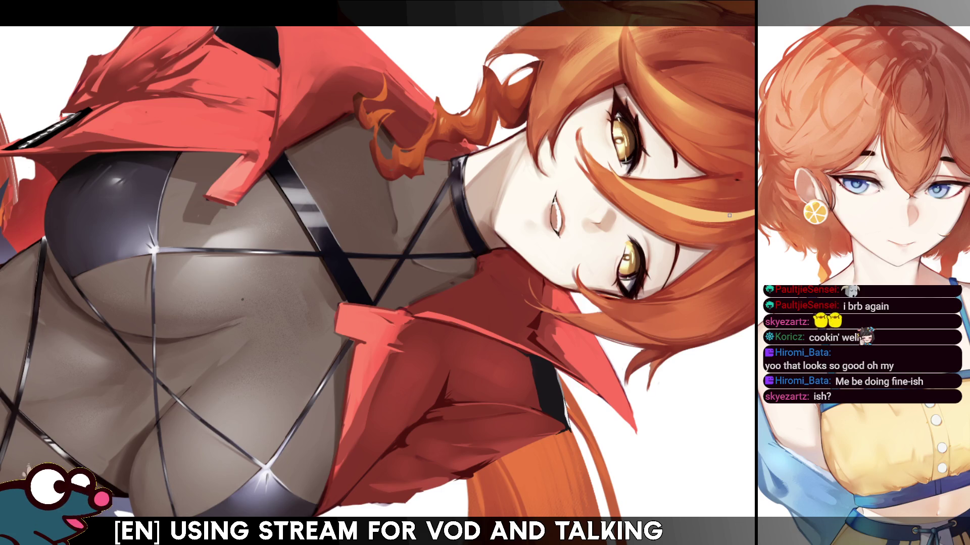
{"action": "key", "text": "Home"}
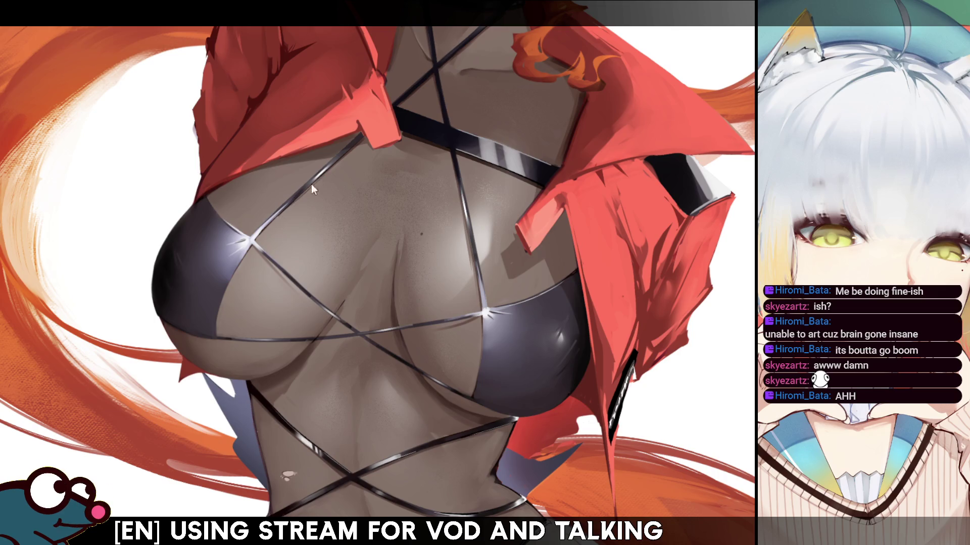
{"action": "key", "text": "h"}
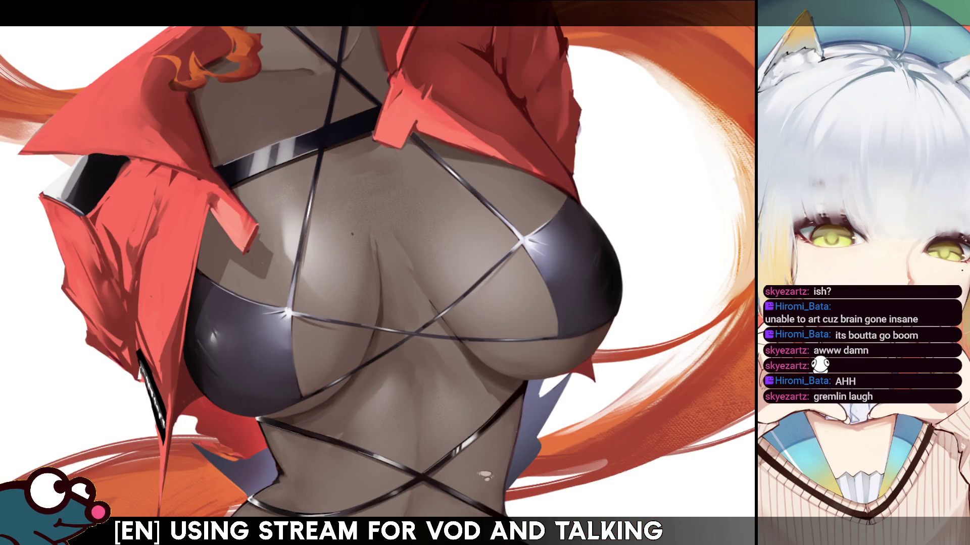
{"action": "key", "text": "h"}
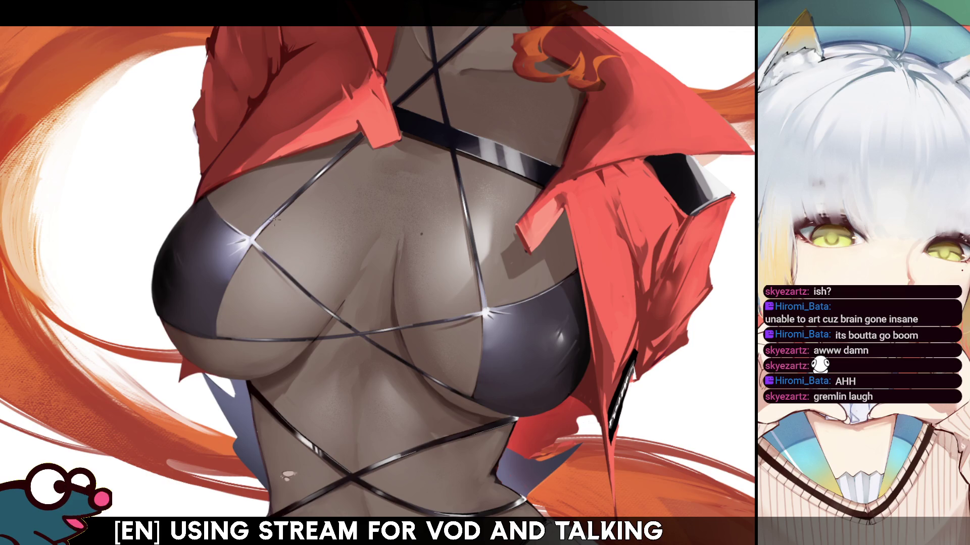
{"action": "key", "text": "h"}
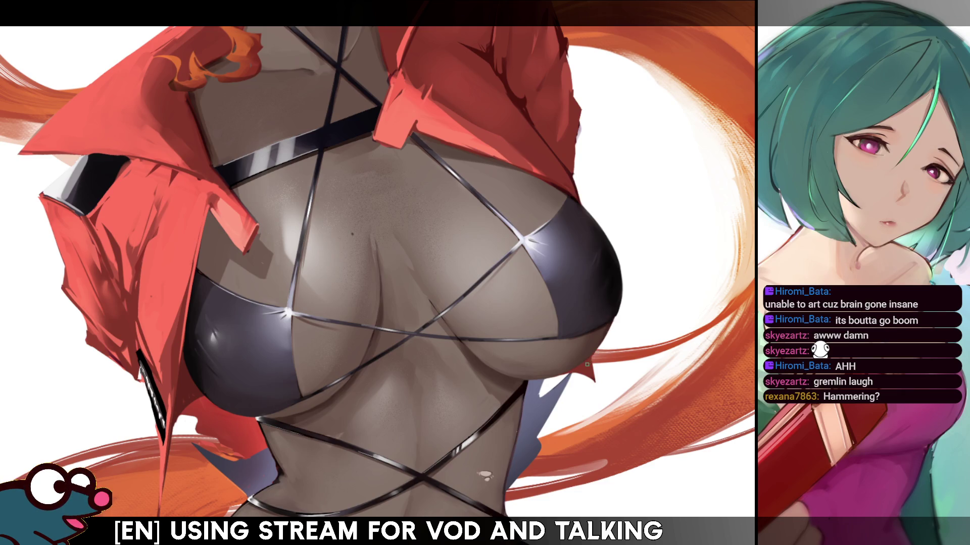
{"action": "left_click_drag", "start_coordinate": [606, 48], "coordinate": [668, 164]}
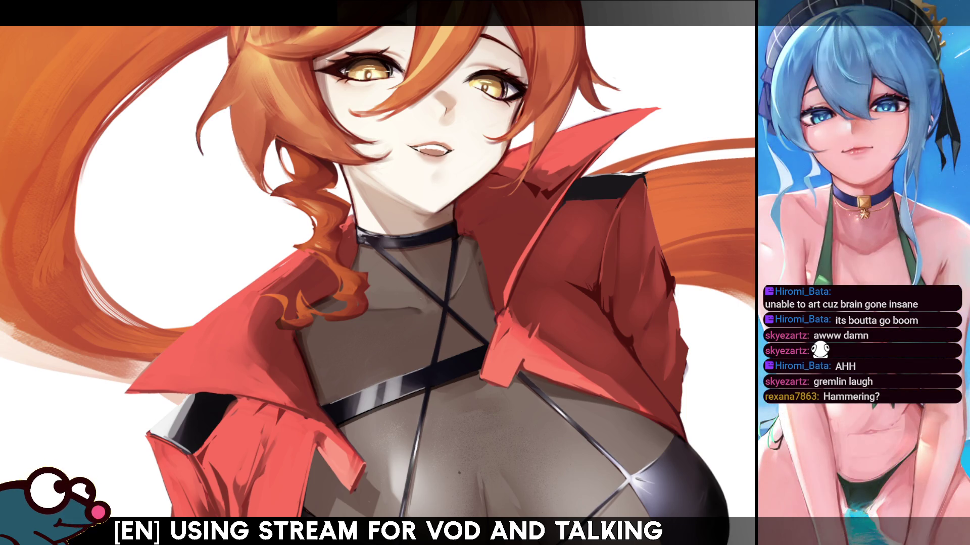
{"action": "scroll", "coordinate": [407, 292], "scroll_direction": "down", "scroll_amount": 5}
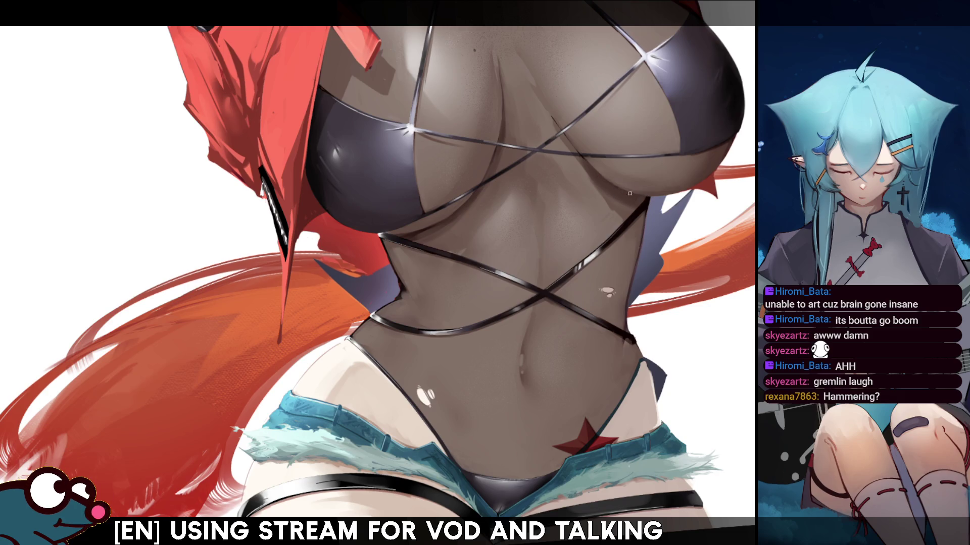
{"action": "key", "text": "h"}
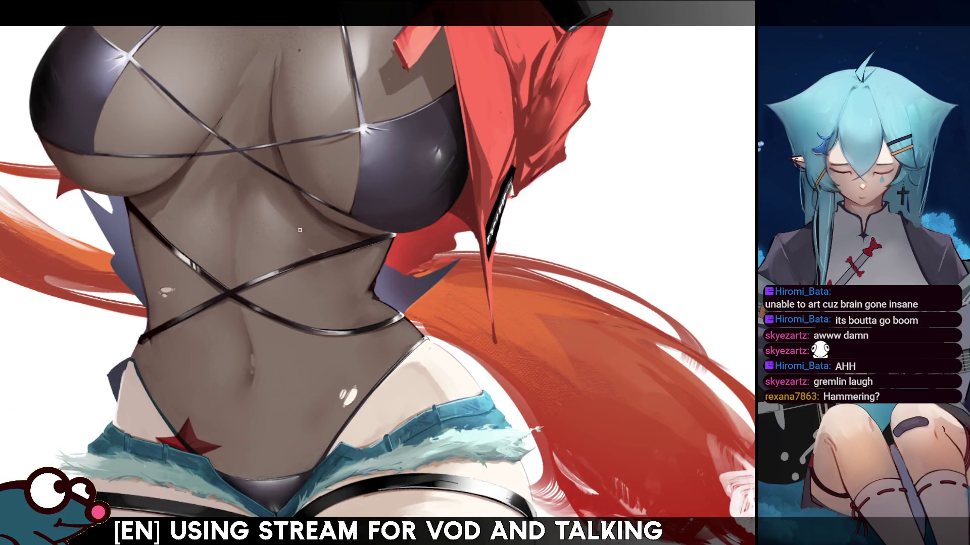
{"action": "key", "text": "h"}
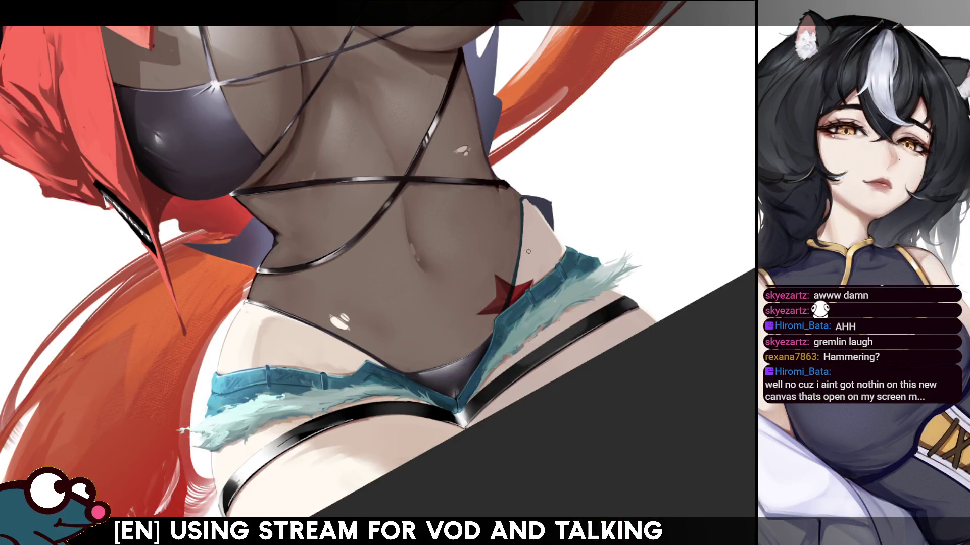
{"action": "left_click_drag", "start_coordinate": [527, 251], "coordinate": [515, 283]}
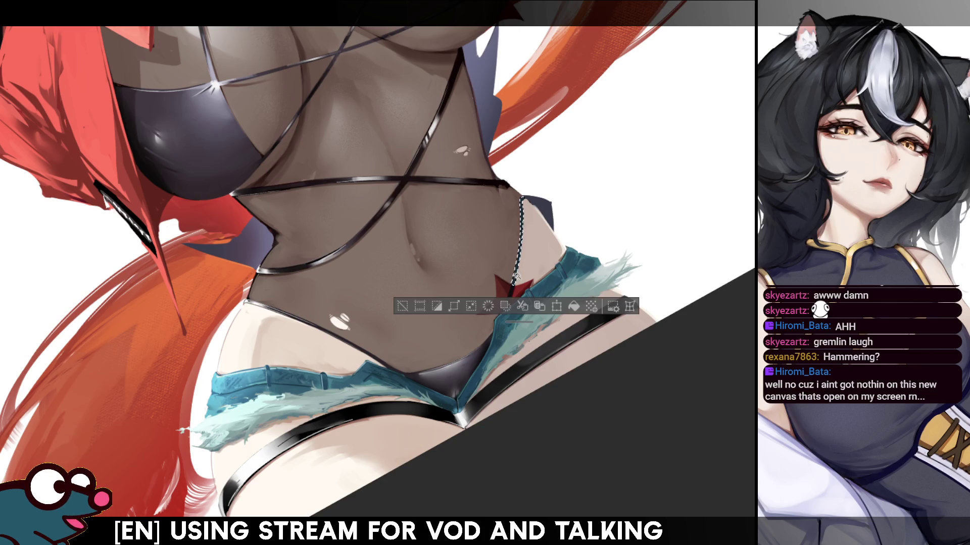
{"action": "key", "text": "h"}
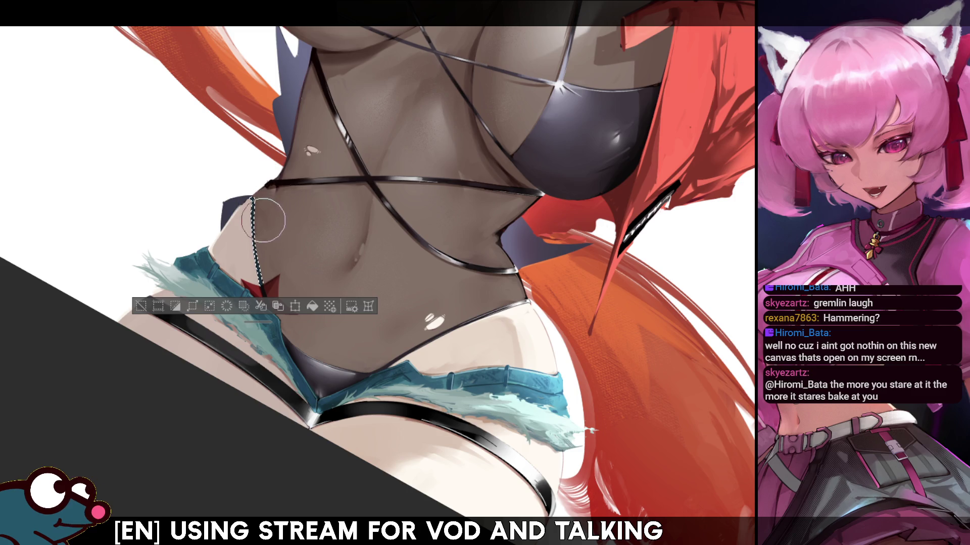
{"action": "key", "text": "h"}
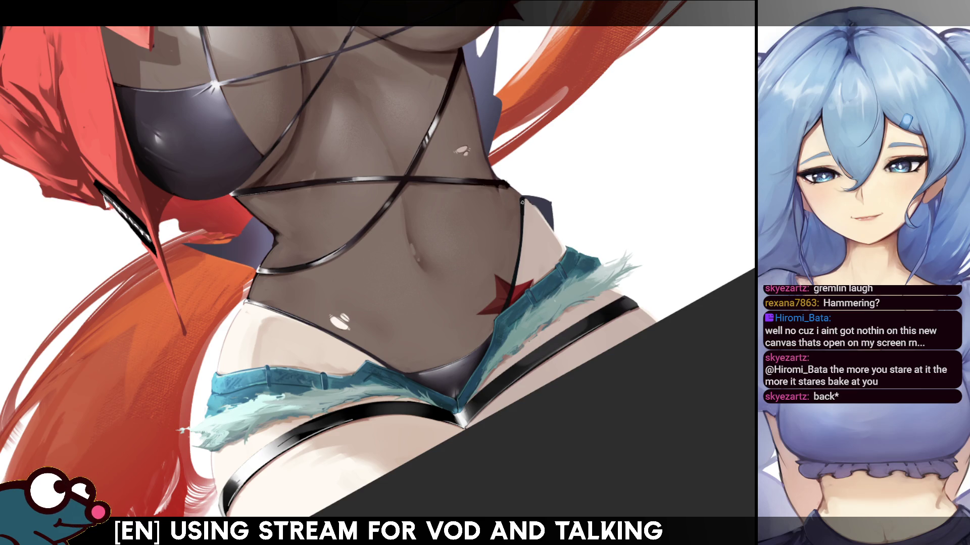
{"action": "key", "text": "h"}
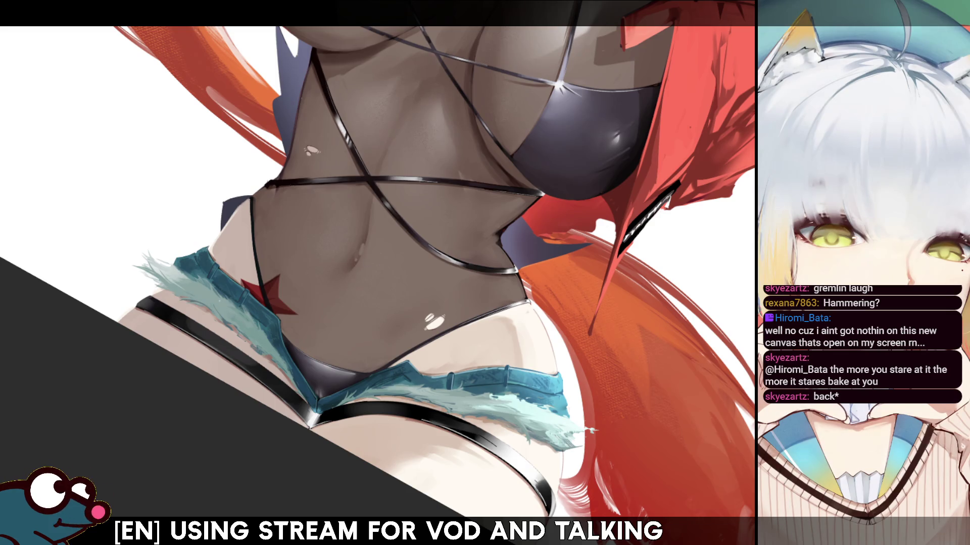
Flip the view horizontally to check proportions, then zoom in closer on the torso
{"action": "key", "text": "h"}
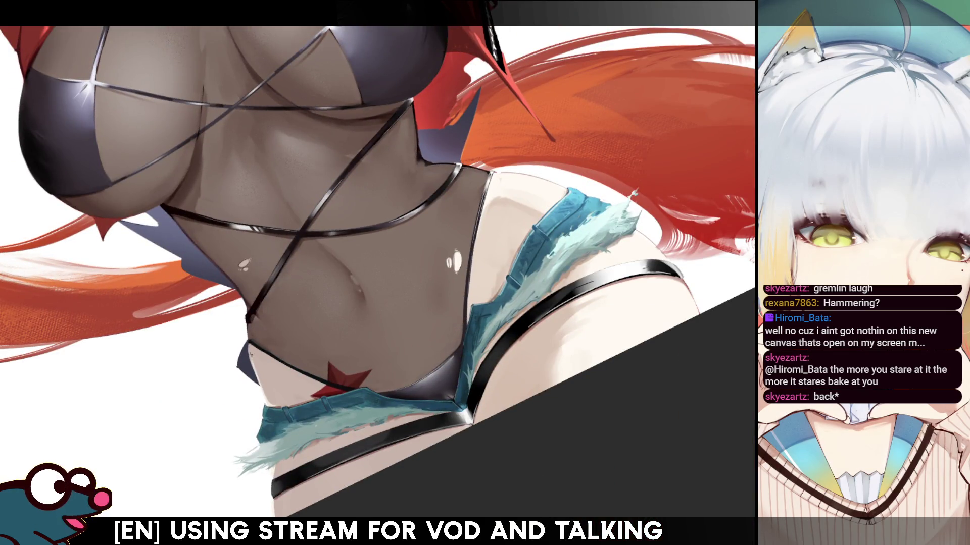
{"action": "key", "text": "h"}
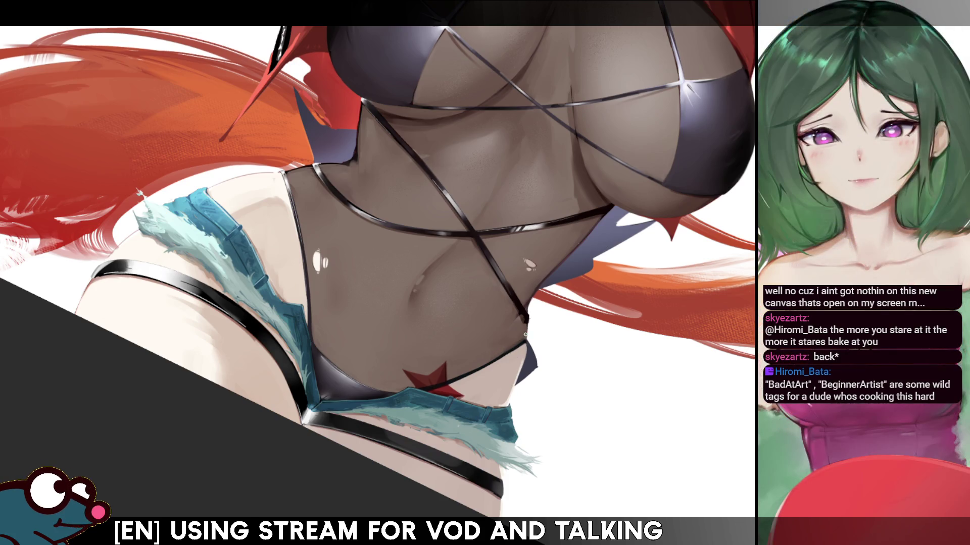
{"action": "key", "text": "h"}
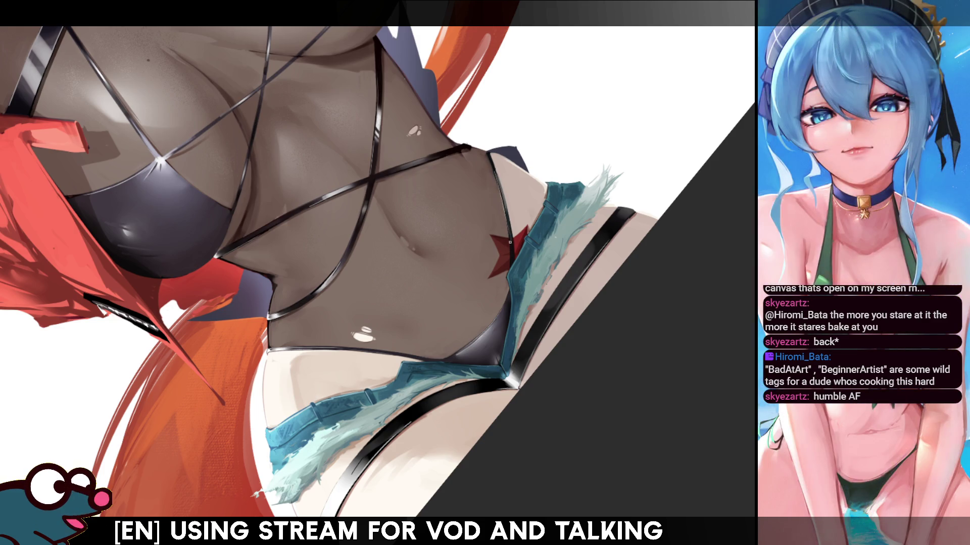
{"action": "key", "text": "ctrl+plus"}
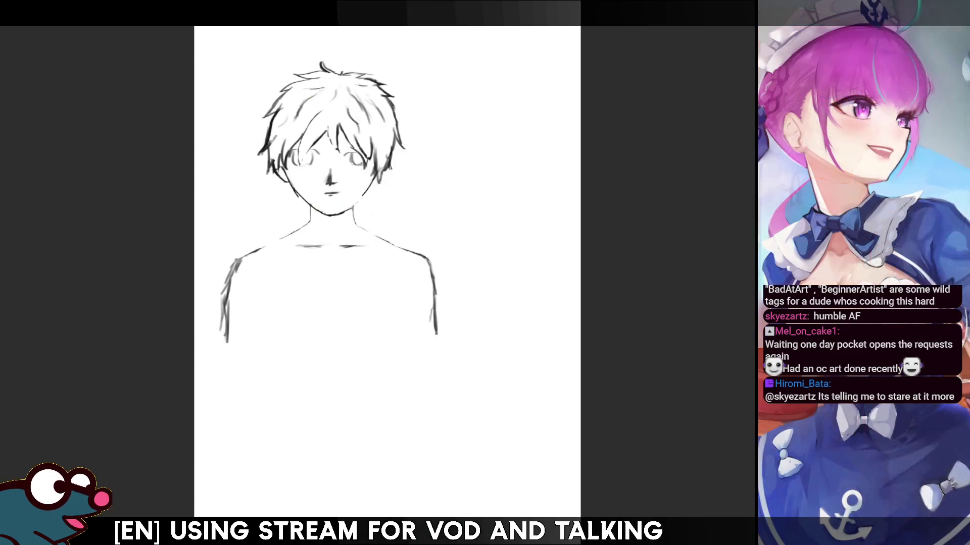
Zoom into the rough head-and-shoulders boy sketch with the scroll wheel
{"action": "scroll", "coordinate": [387, 273], "scroll_direction": "up", "scroll_amount": 3}
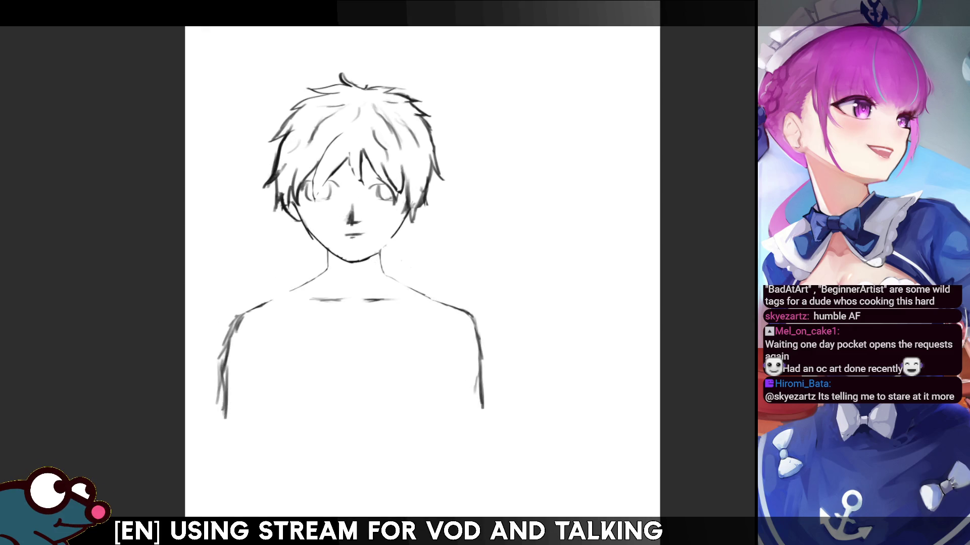
{"action": "scroll", "coordinate": [364, 177], "scroll_direction": "up", "scroll_amount": 2}
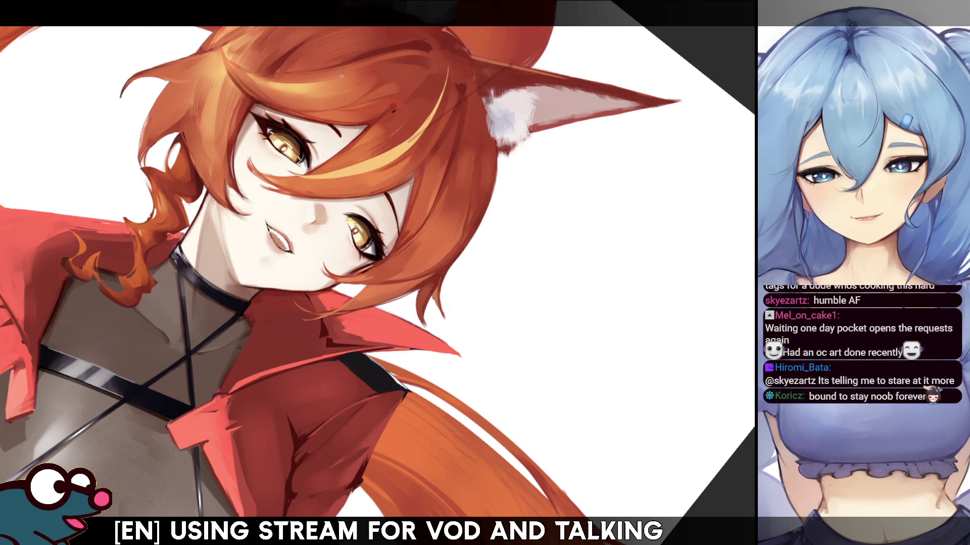
{"action": "key", "text": "h"}
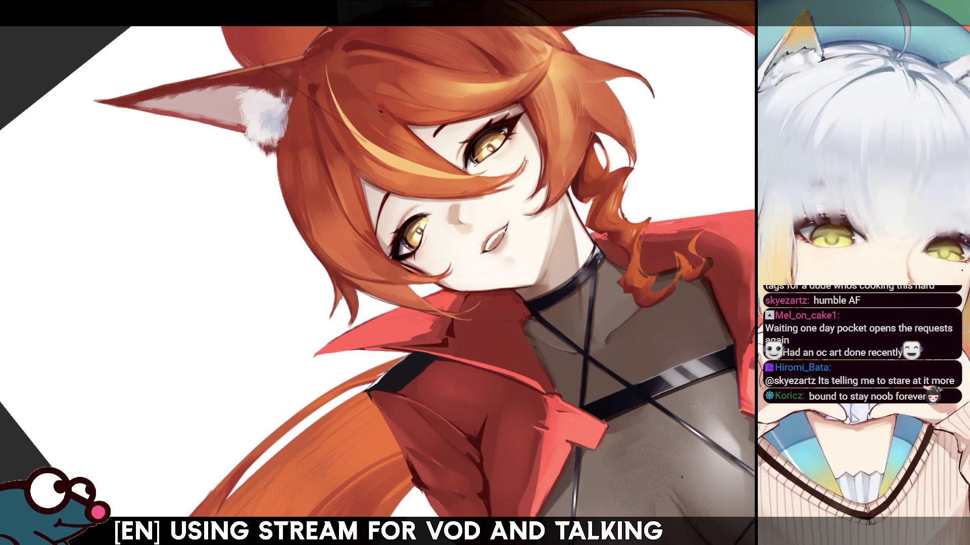
{"action": "key", "text": "m"}
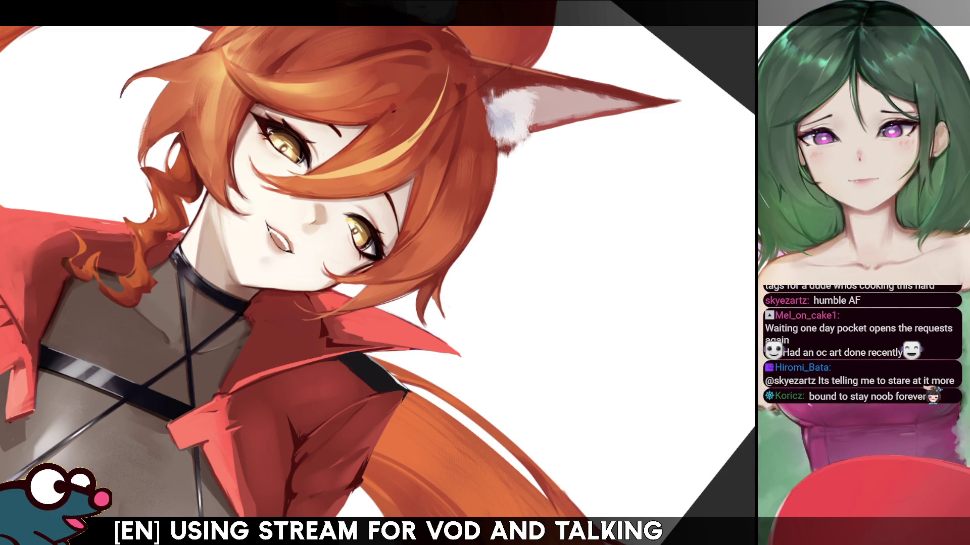
{"action": "key", "text": "ctrl+0"}
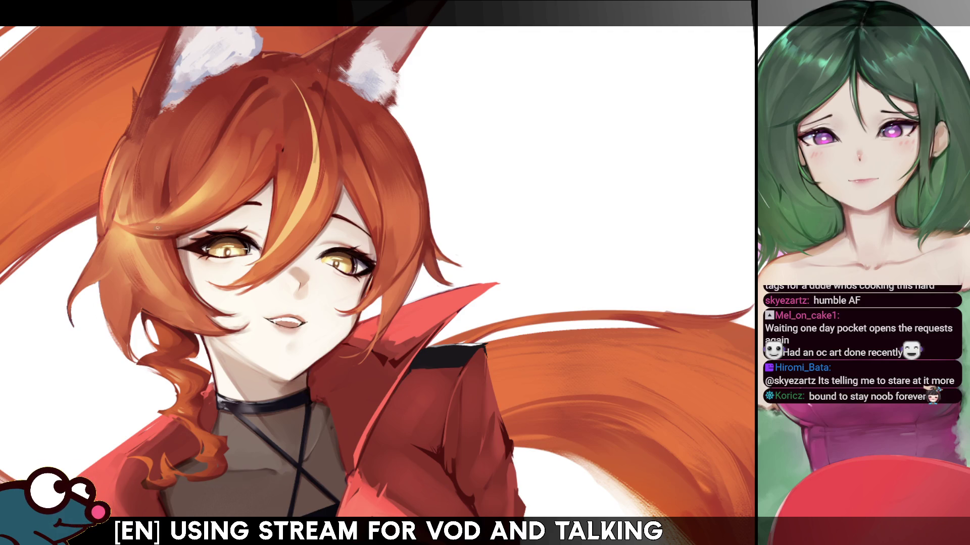
{"action": "left_click_drag", "start_coordinate": [217, 308], "coordinate": [190, 348]}
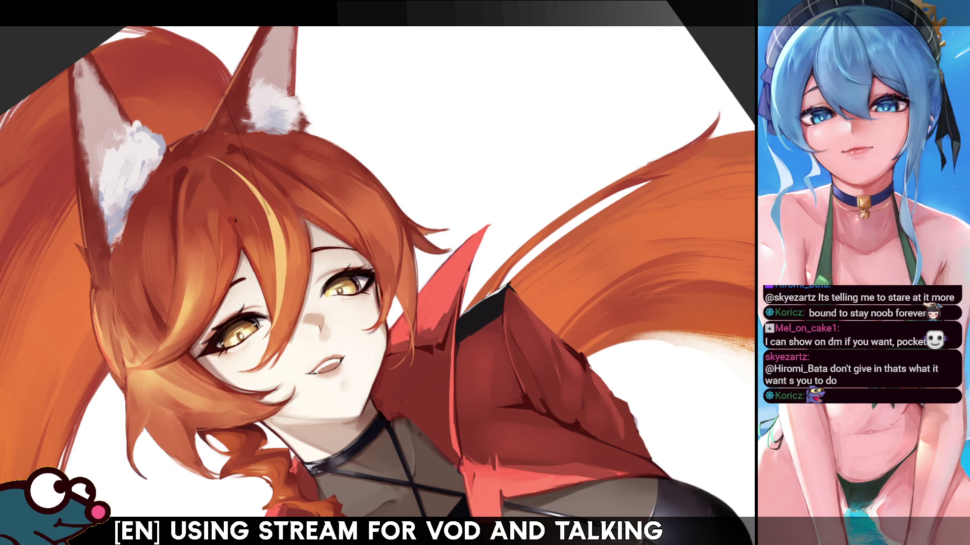
{"action": "key", "text": "Escape"}
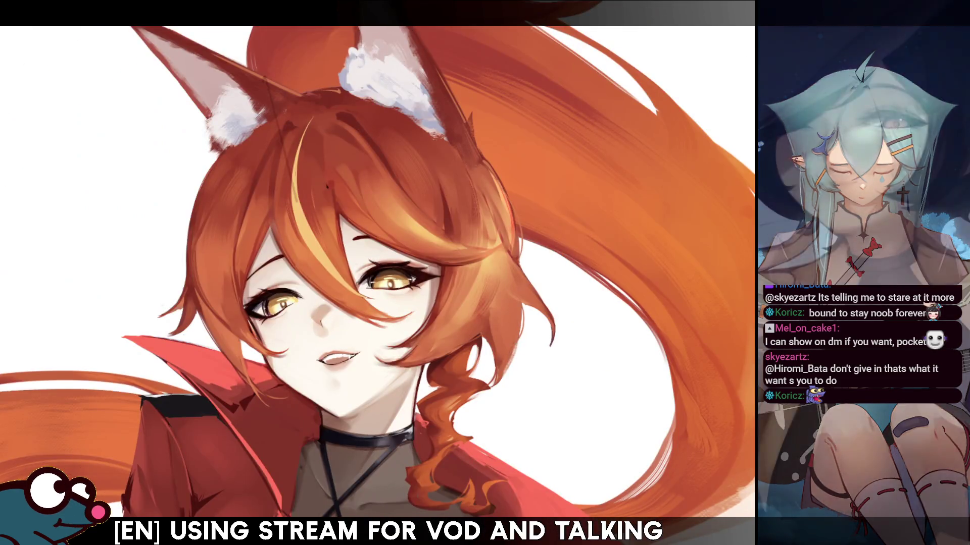
{"action": "key", "text": "h"}
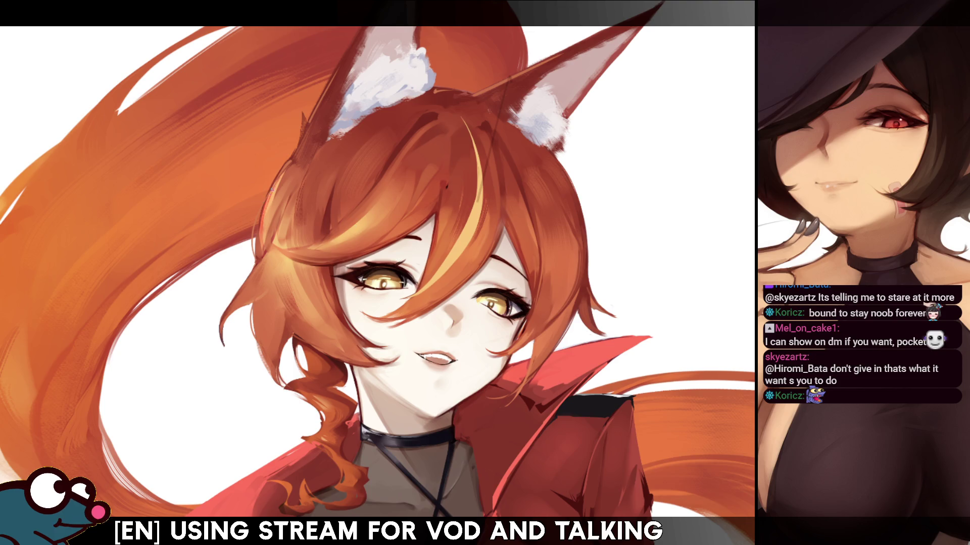
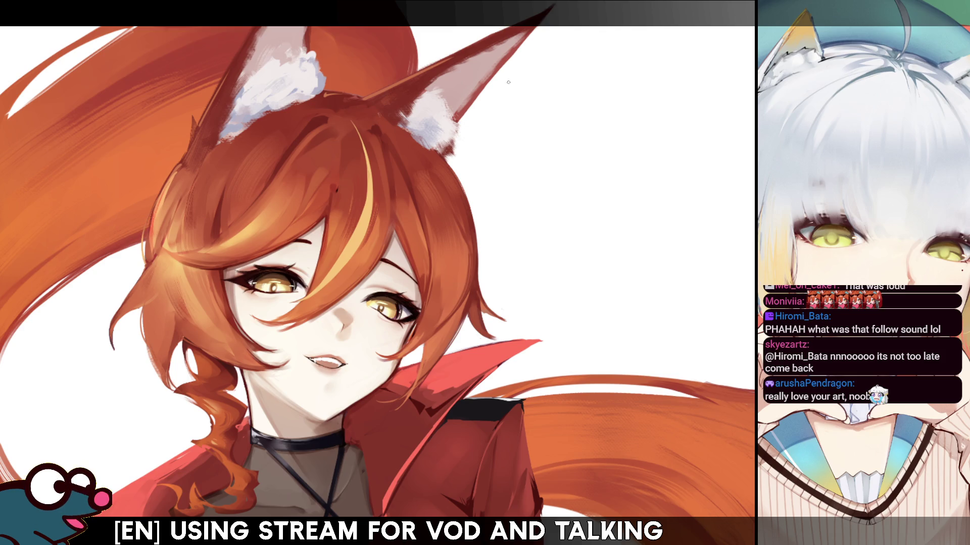
Mirror the canvas back and forth and tilt the view to check the face and drawing
{"action": "key", "text": "h"}
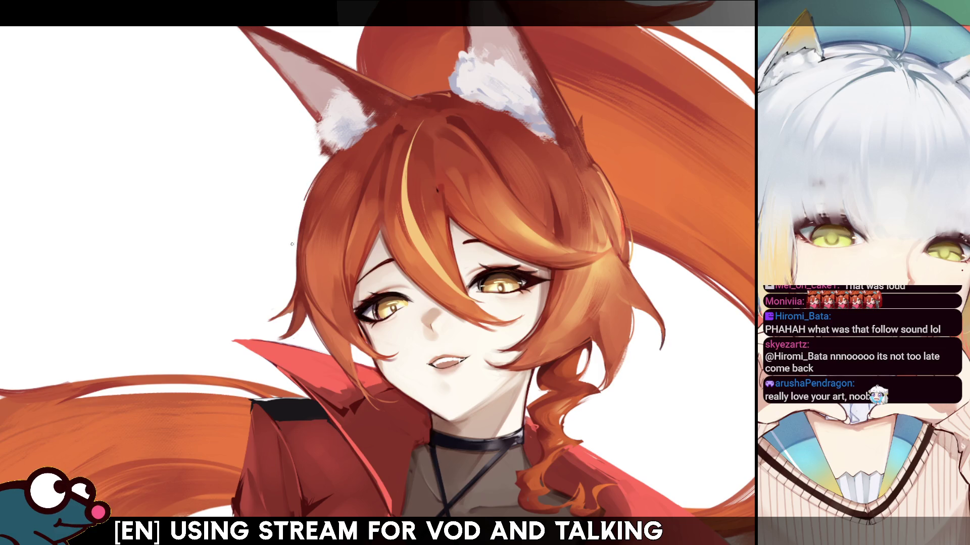
{"action": "key", "text": "h"}
{"action": "key", "text": "h"}
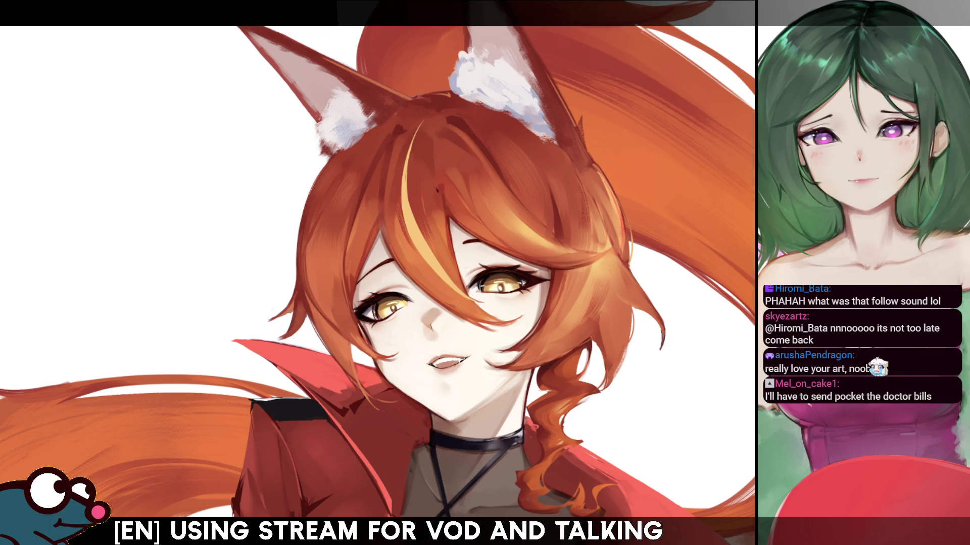
{"action": "key", "text": "minus"}
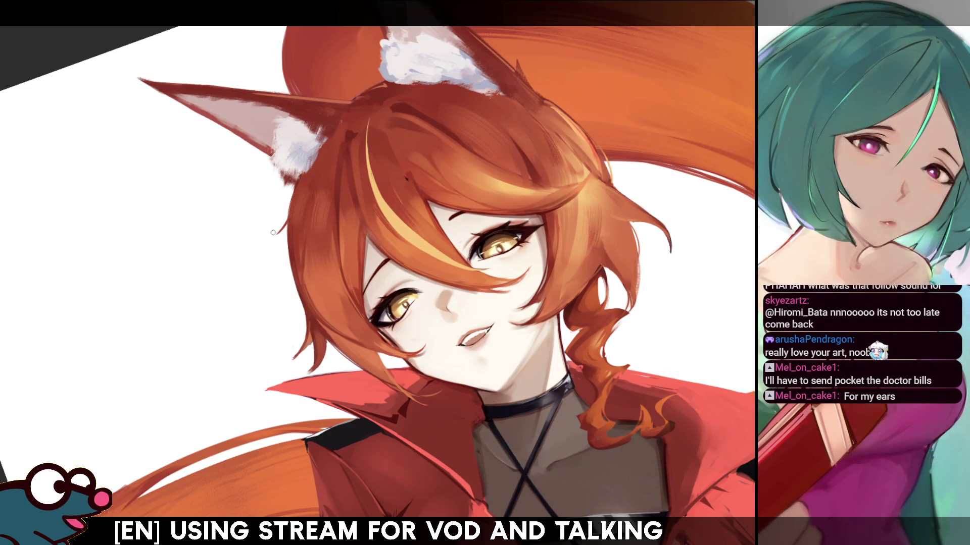
{"action": "key", "text": "h"}
{"action": "key", "text": "h"}
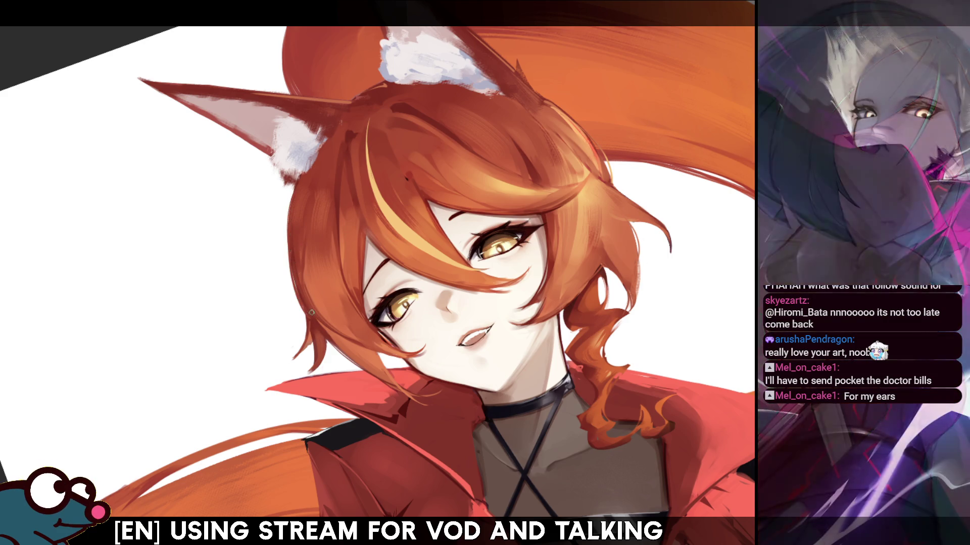
{"action": "key", "text": "h"}
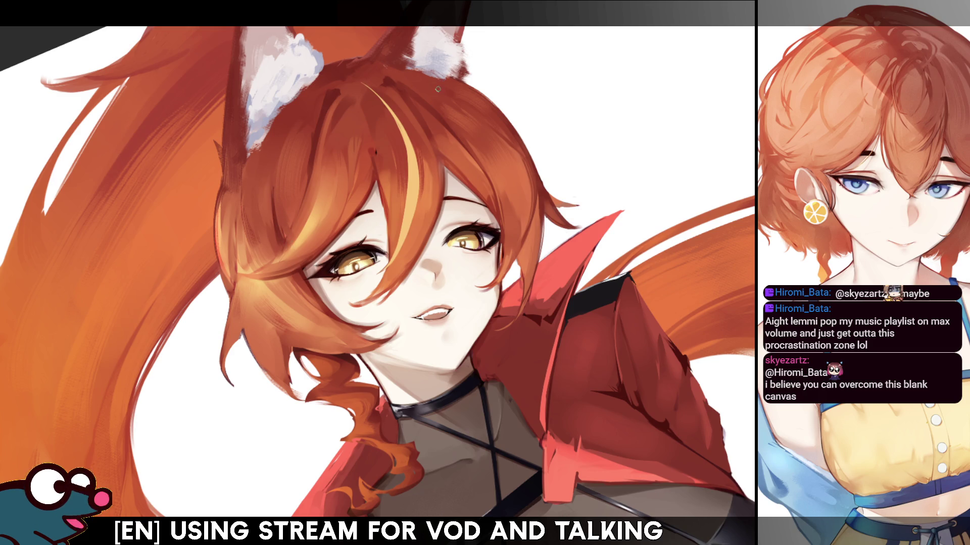
{"action": "key", "text": "h"}
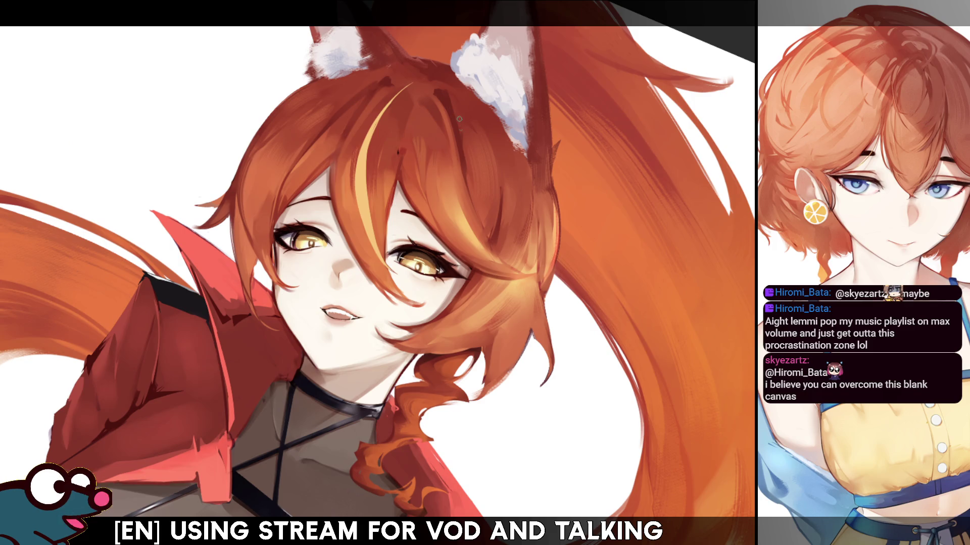
{"action": "key", "text": "h"}
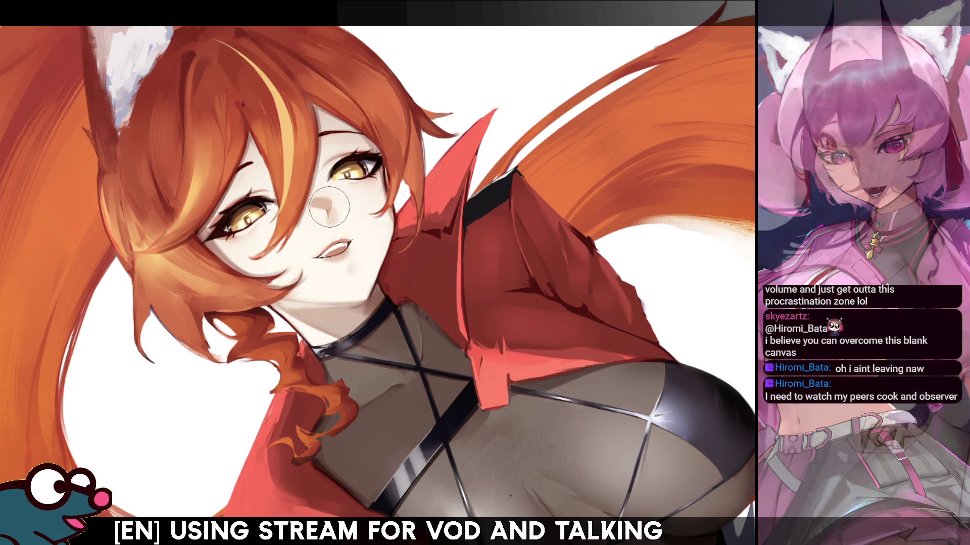
Halve the brush size, mirror-check the proportions, then enlarge the brush to roughly double
{"action": "key", "text": "bracketleft"}
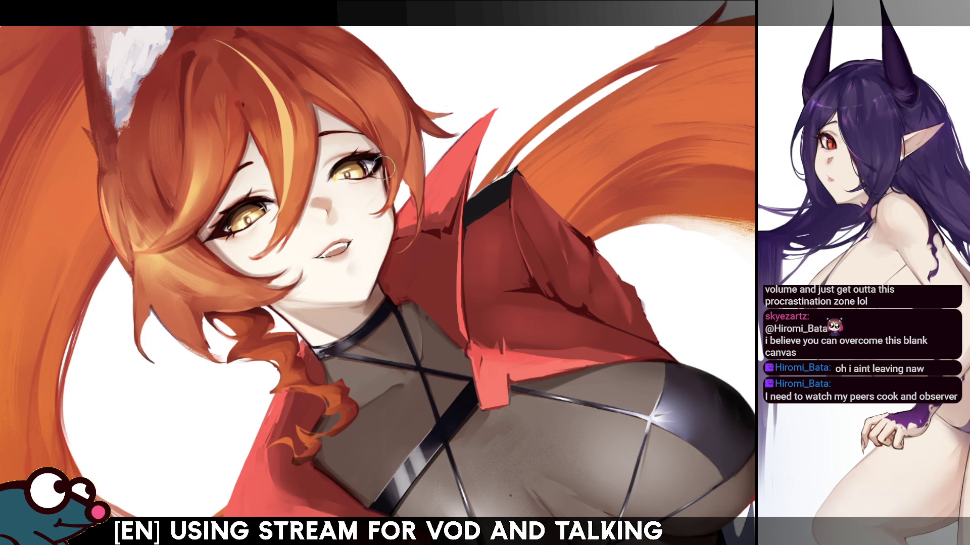
{"action": "key", "text": "m"}
{"action": "key", "text": "m"}
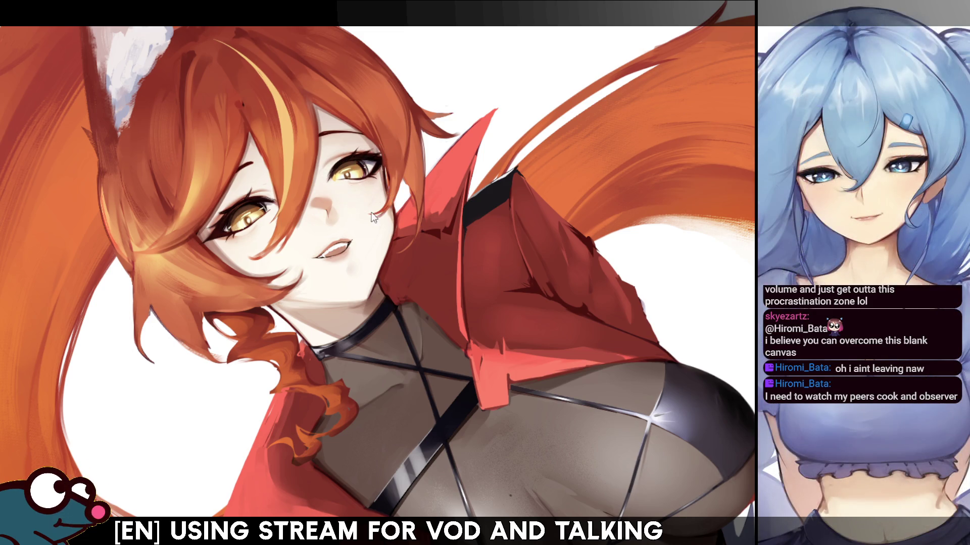
{"action": "key", "text": "bracketright"}
{"action": "key", "text": "bracketright"}
{"action": "key", "text": "bracketright"}
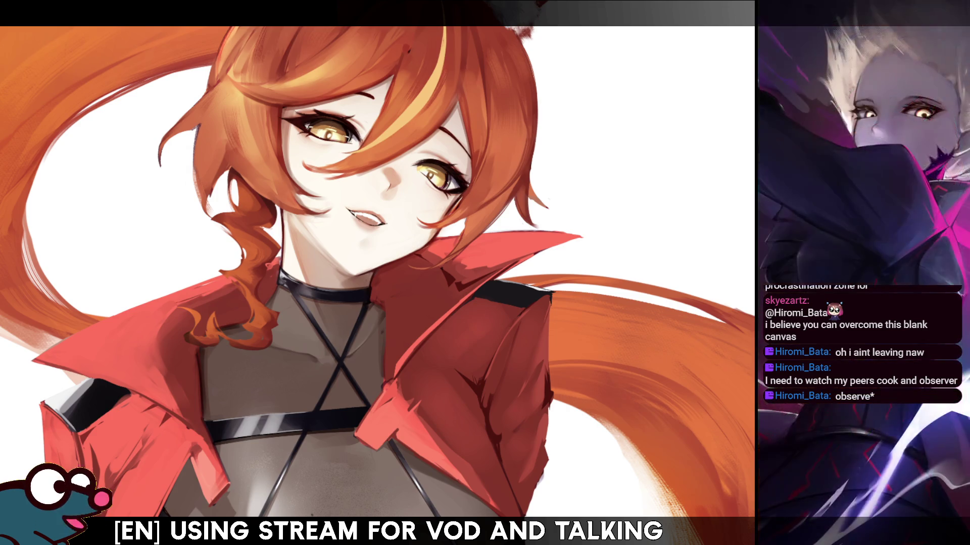
Zoom out to view the whole illustration, then pan down to the belly and denim shorts
{"action": "scroll", "coordinate": [378, 272], "scroll_direction": "down", "scroll_amount": 3}
{"action": "scroll", "coordinate": [377, 273], "scroll_direction": "up", "scroll_amount": 1}
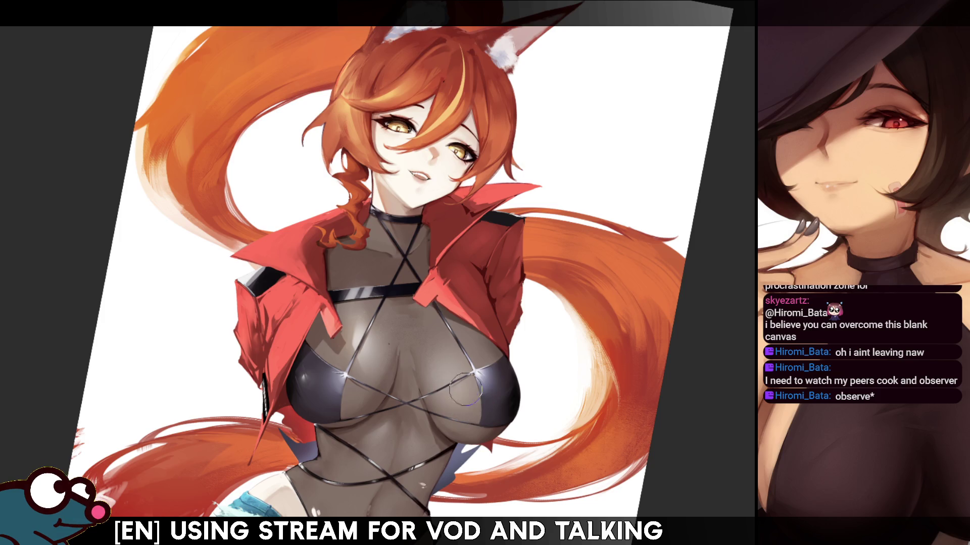
{"action": "left_click_drag", "start_coordinate": [522, 302], "coordinate": [577, 206]}
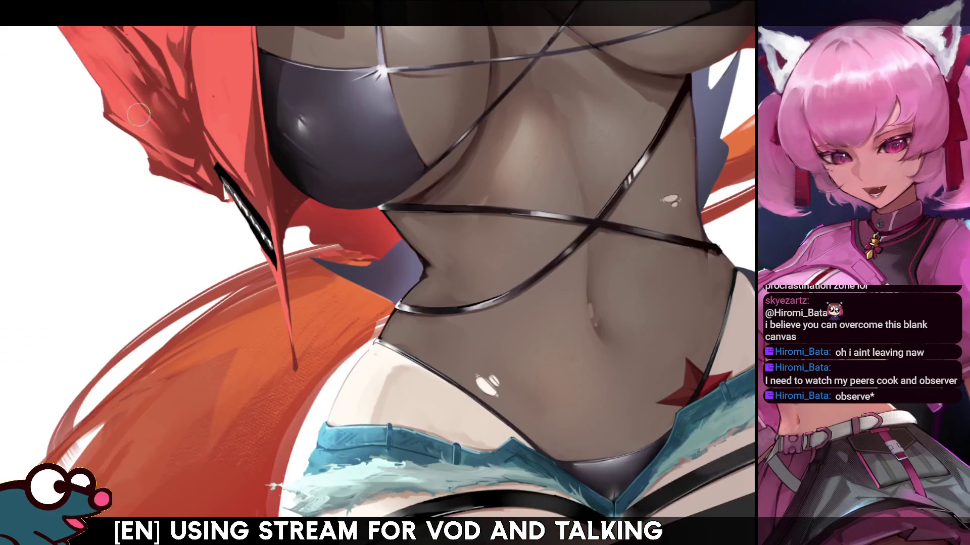
{"action": "key", "text": "m"}
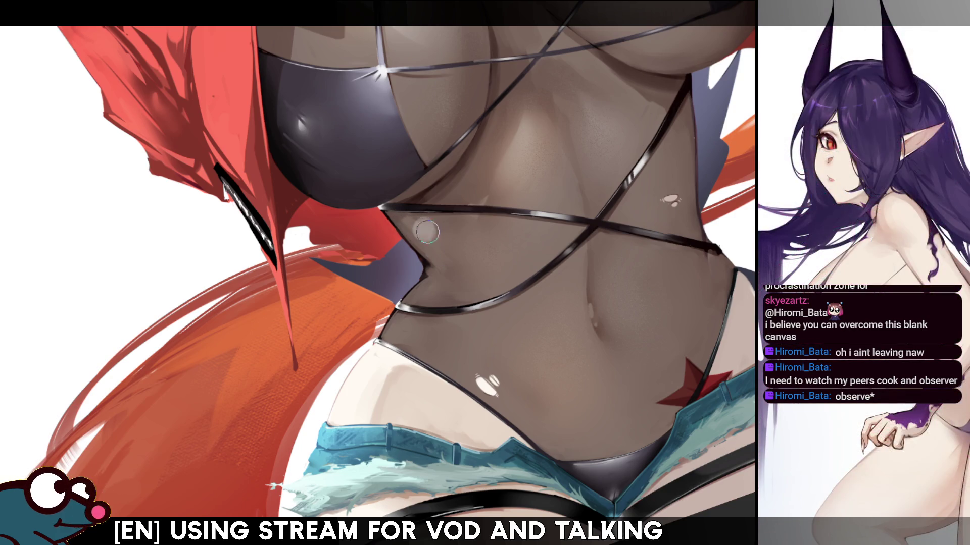
{"action": "mouse_move", "coordinate": [427, 231]}
{"action": "left_mouse_down"}
{"action": "mouse_move", "coordinate": [447, 273]}
{"action": "mouse_move", "coordinate": [411, 328]}
{"action": "mouse_move", "coordinate": [434, 332]}
{"action": "mouse_move", "coordinate": [433, 299]}
{"action": "mouse_move", "coordinate": [439, 309]}
{"action": "mouse_move", "coordinate": [453, 303]}
{"action": "mouse_move", "coordinate": [422, 309]}
{"action": "mouse_move", "coordinate": [424, 331]}
{"action": "left_mouse_up"}
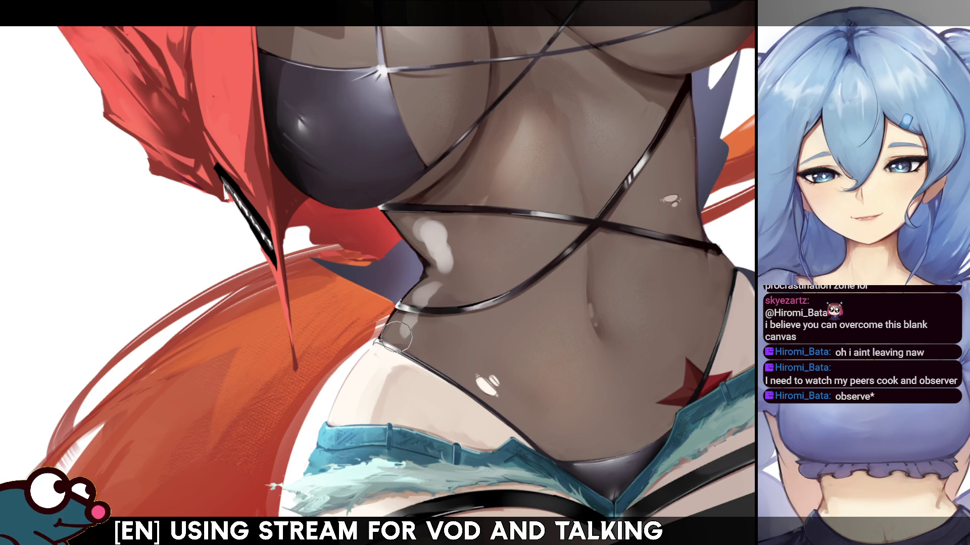
{"action": "key", "text": "m"}
{"action": "key", "text": "m"}
{"action": "mouse_move", "coordinate": [477, 274]}
{"action": "left_mouse_down"}
{"action": "mouse_move", "coordinate": [456, 258]}
{"action": "mouse_move", "coordinate": [454, 225]}
{"action": "left_mouse_up"}
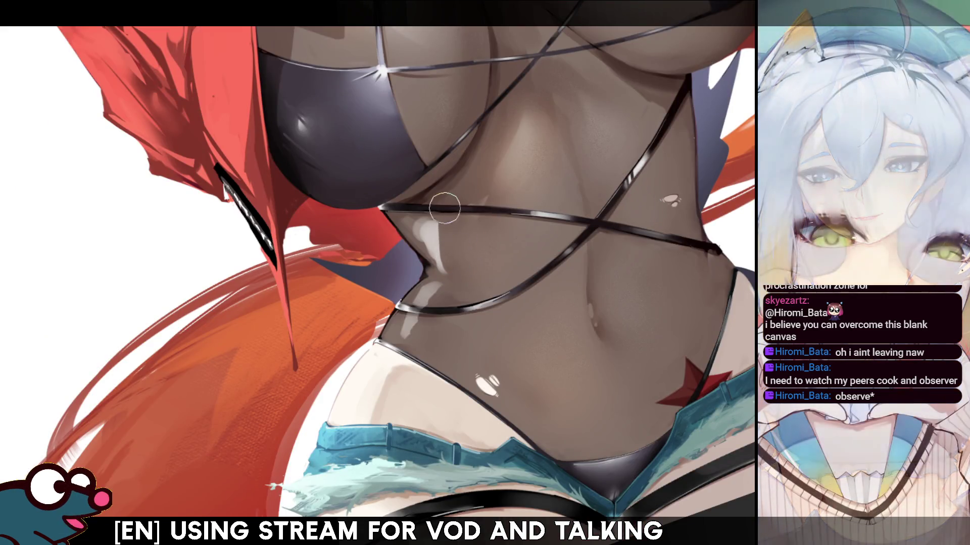
{"action": "key", "text": "["}
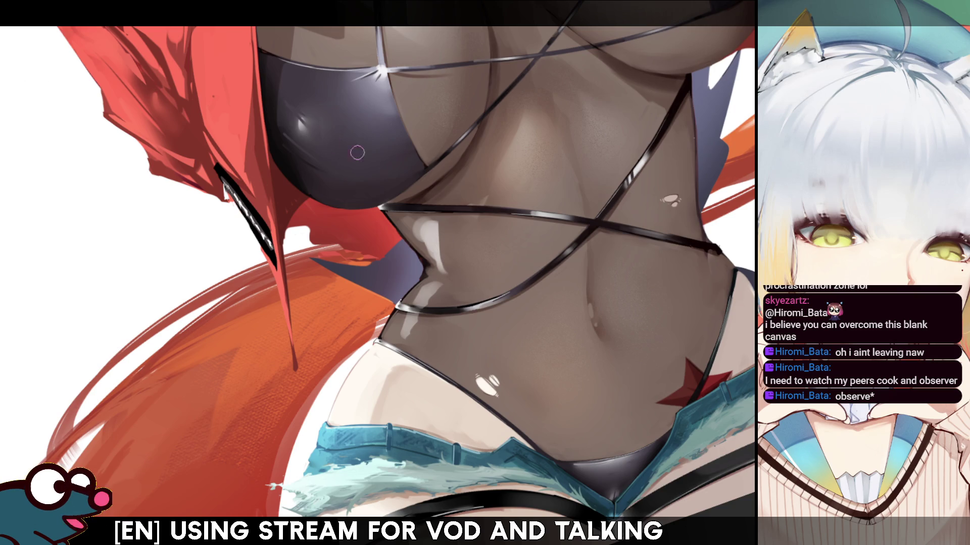
{"action": "key", "text": "]"}
{"action": "key", "text": "]"}
{"action": "key", "text": "]"}
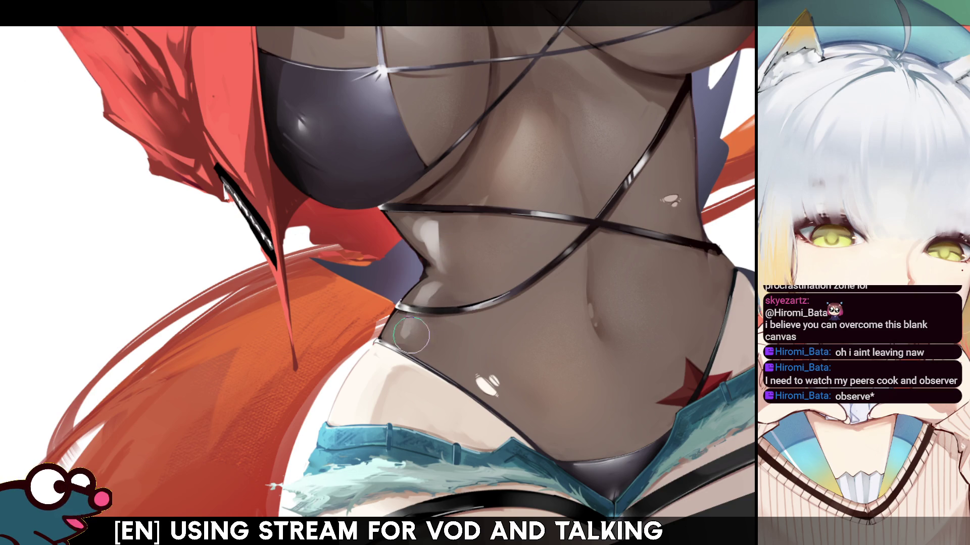
{"action": "key", "text": "h"}
{"action": "key", "text": "h"}
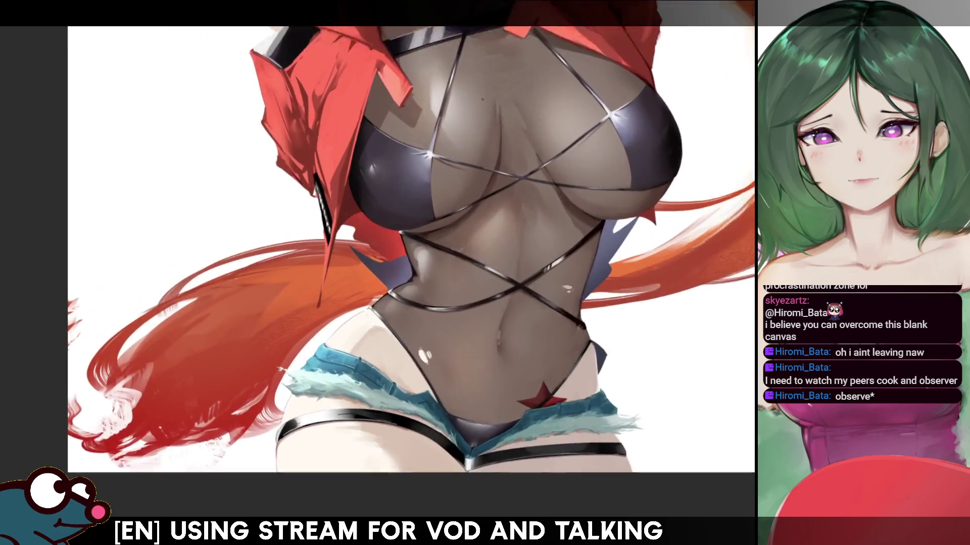
{"action": "scroll", "coordinate": [439, 237], "scroll_direction": "up", "scroll_amount": 1}
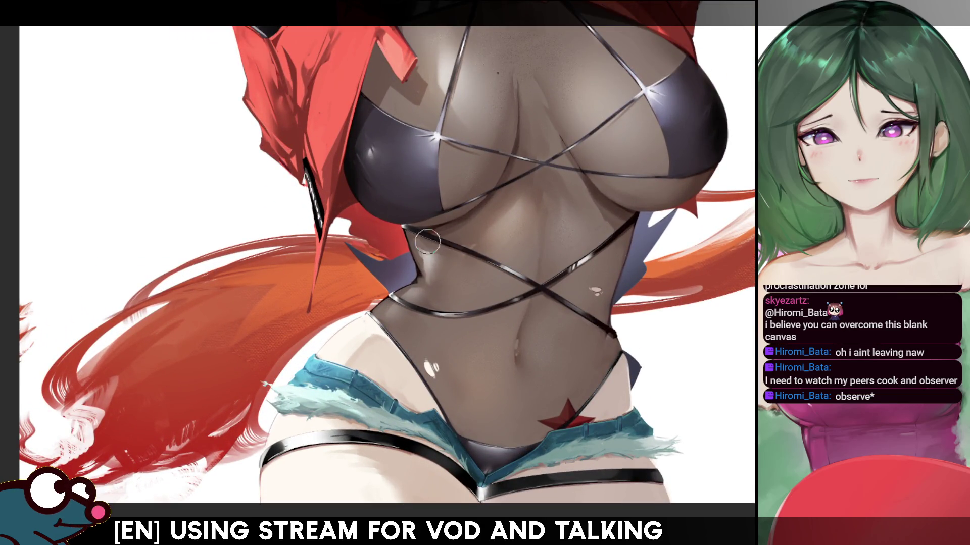
{"action": "key", "text": "h"}
{"action": "key", "text": "h"}
{"action": "key", "text": "h"}
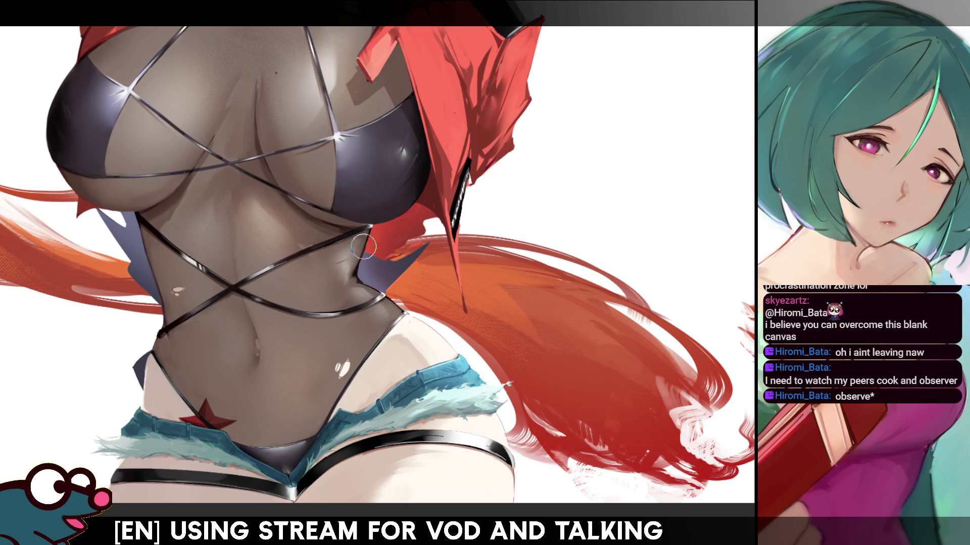
{"action": "key", "text": "h"}
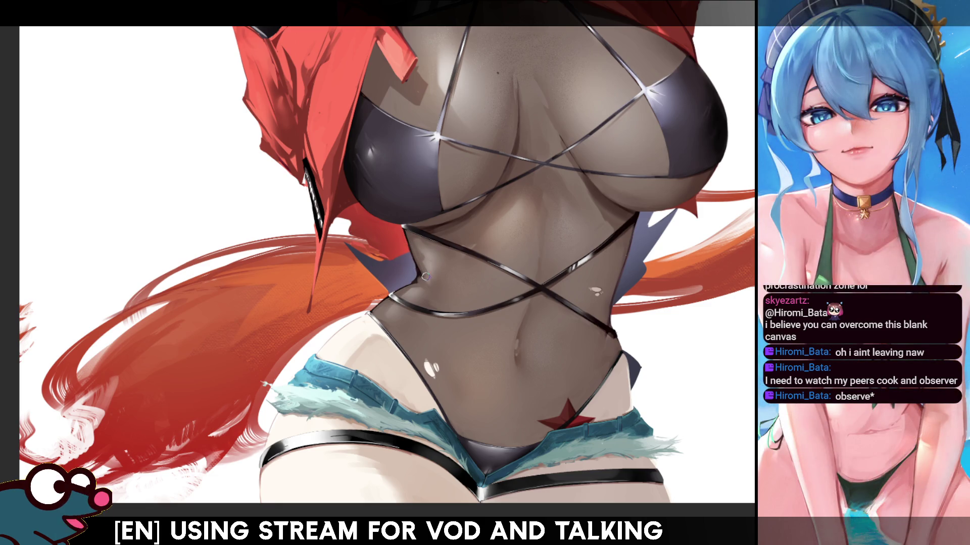
{"action": "key", "text": "h"}
{"action": "key", "text": "h"}
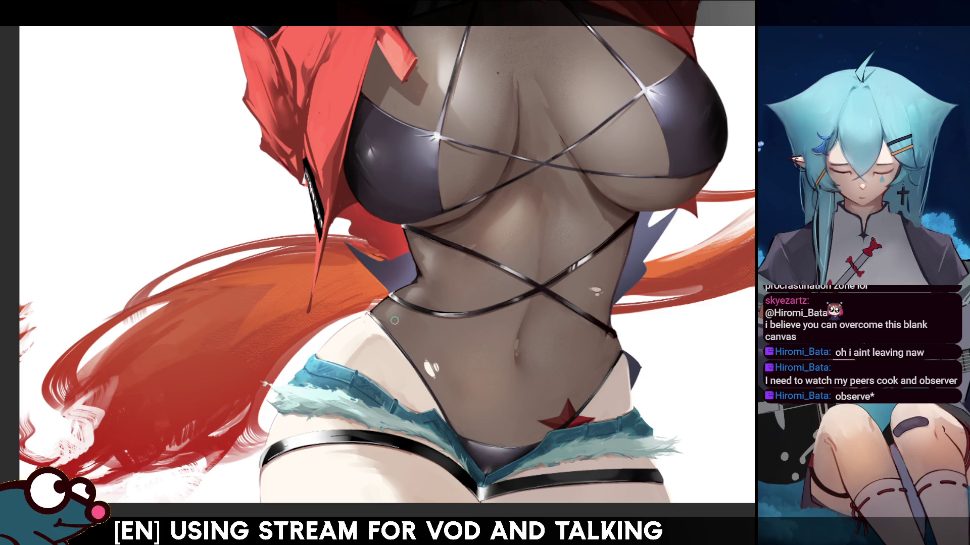
{"action": "key", "text": "m"}
{"action": "key", "text": "m"}
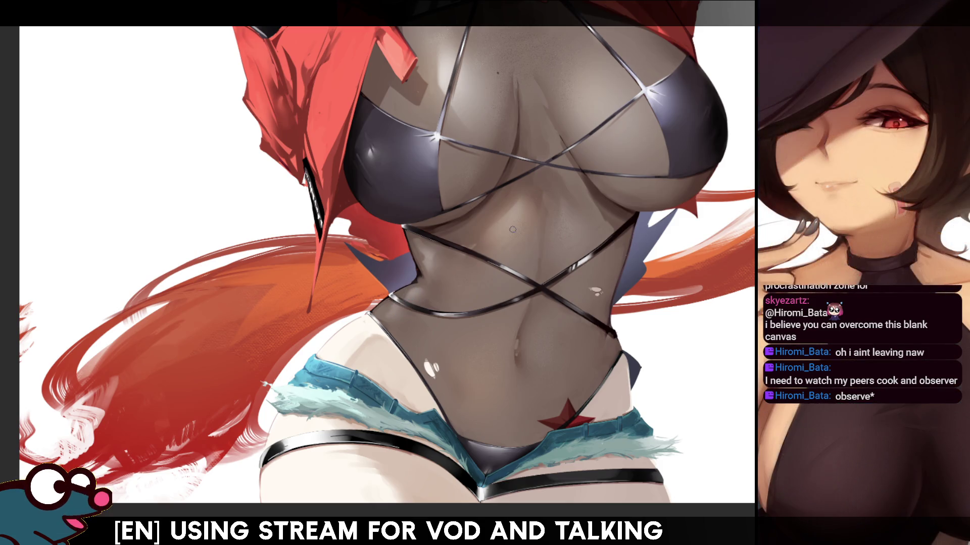
{"action": "left_click_drag", "start_coordinate": [436, 242], "coordinate": [421, 377]}
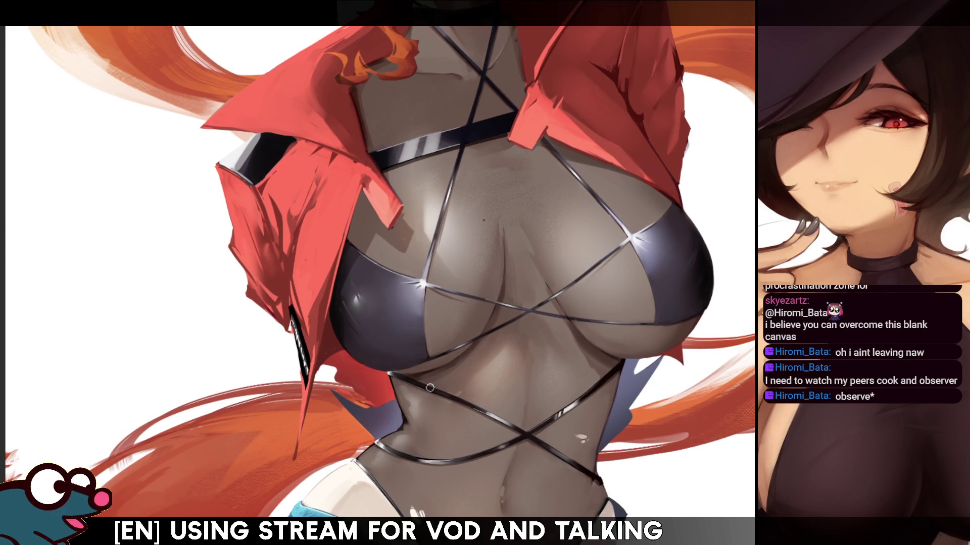
{"action": "scroll", "coordinate": [379, 253], "scroll_direction": "down", "scroll_amount": 5}
{"action": "scroll", "coordinate": [378, 252], "scroll_direction": "up", "scroll_amount": 5}
{"action": "scroll", "coordinate": [383, 258], "scroll_direction": "up", "scroll_amount": 1}
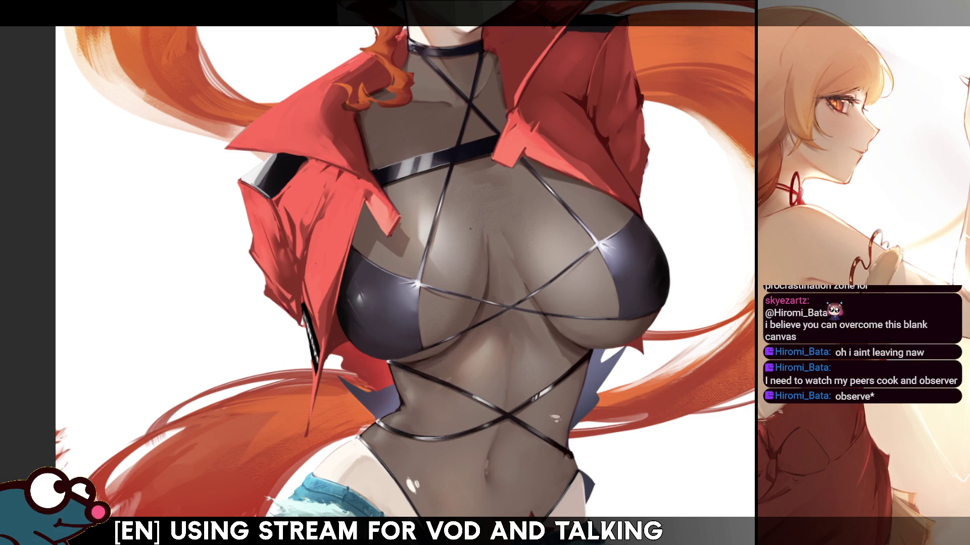
{"action": "key", "text": "h"}
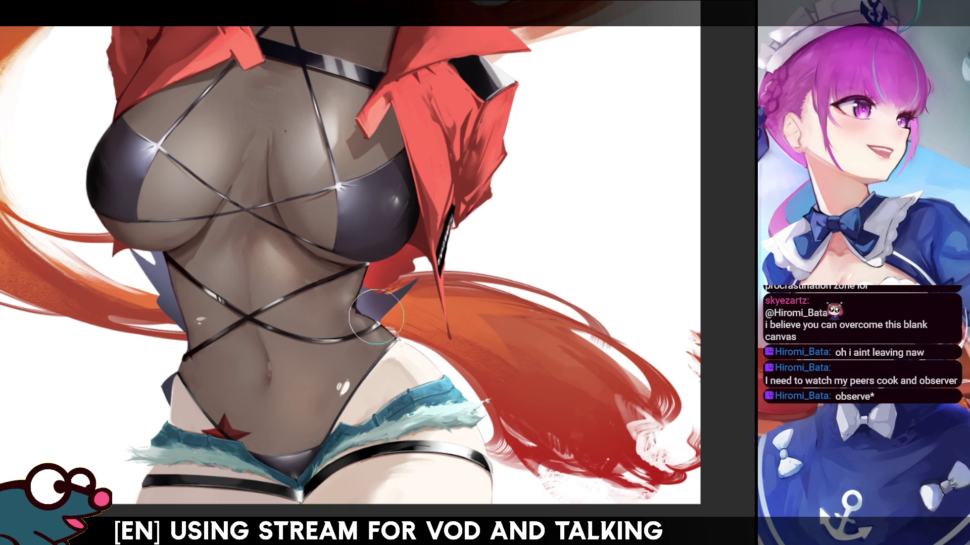
{"action": "key", "text": "h"}
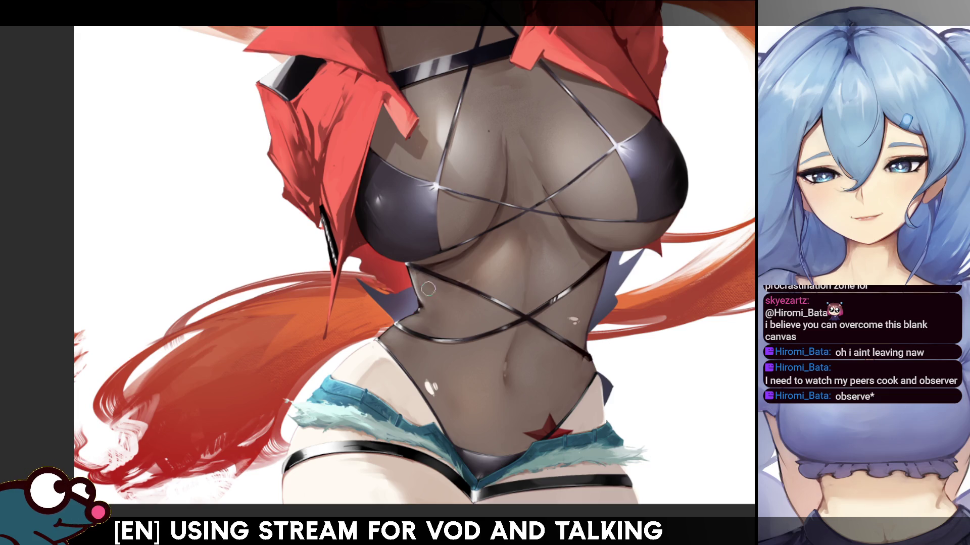
{"action": "key", "text": "h"}
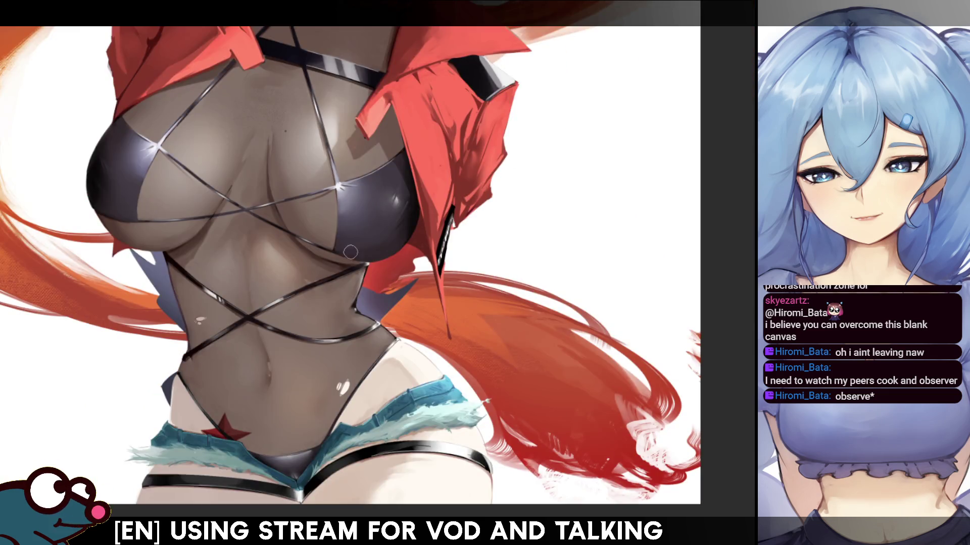
{"action": "key", "text": "h"}
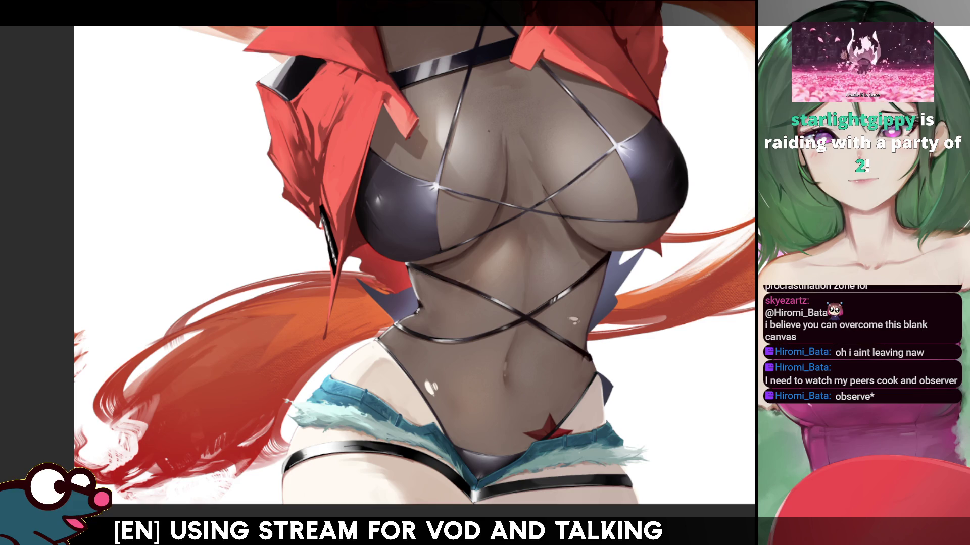
{"action": "key", "text": "h"}
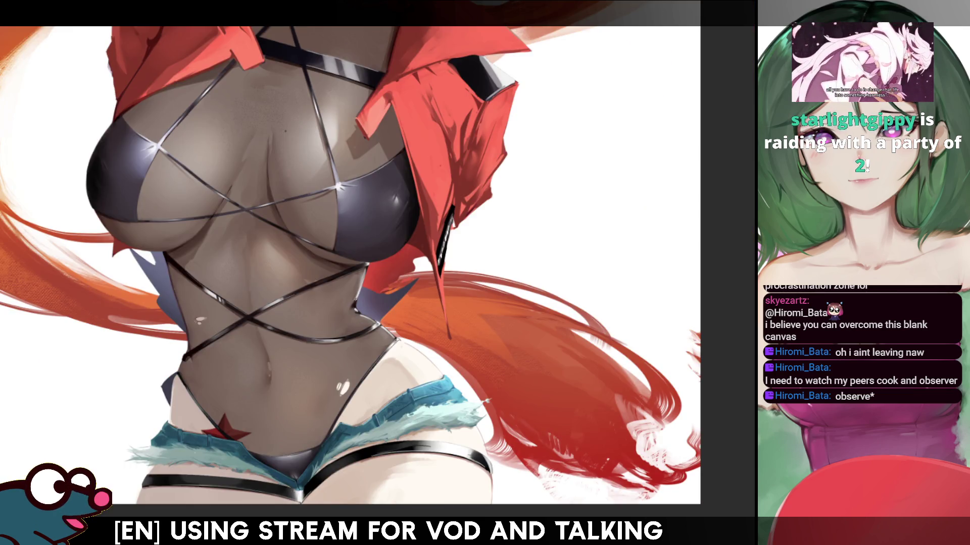
{"action": "key", "text": "h"}
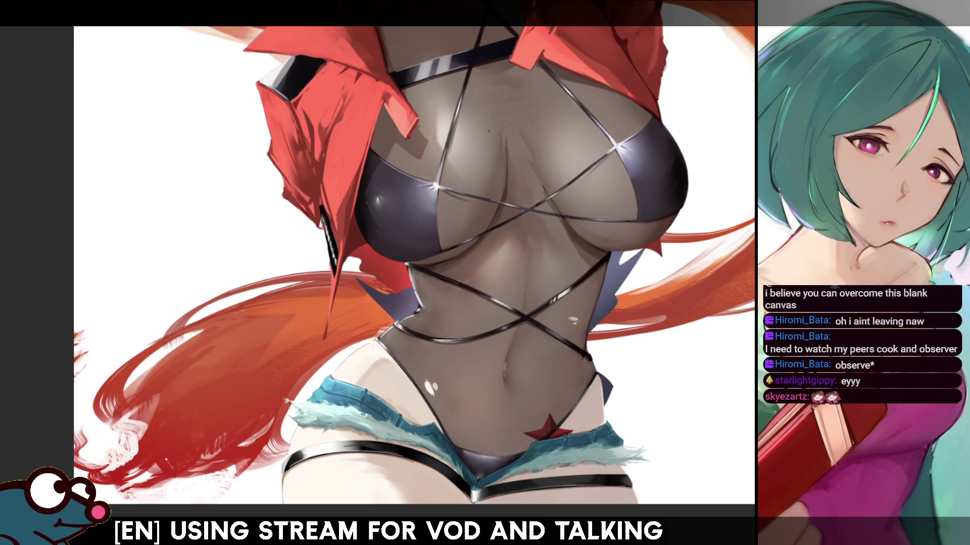
{"action": "key", "text": "h"}
{"action": "key", "text": "h"}
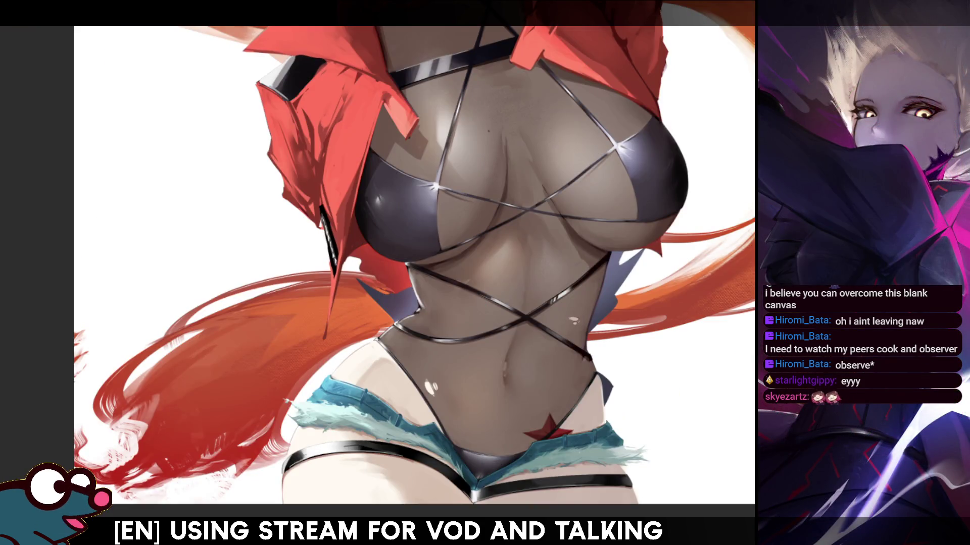
{"action": "key", "text": "ctrl+plus"}
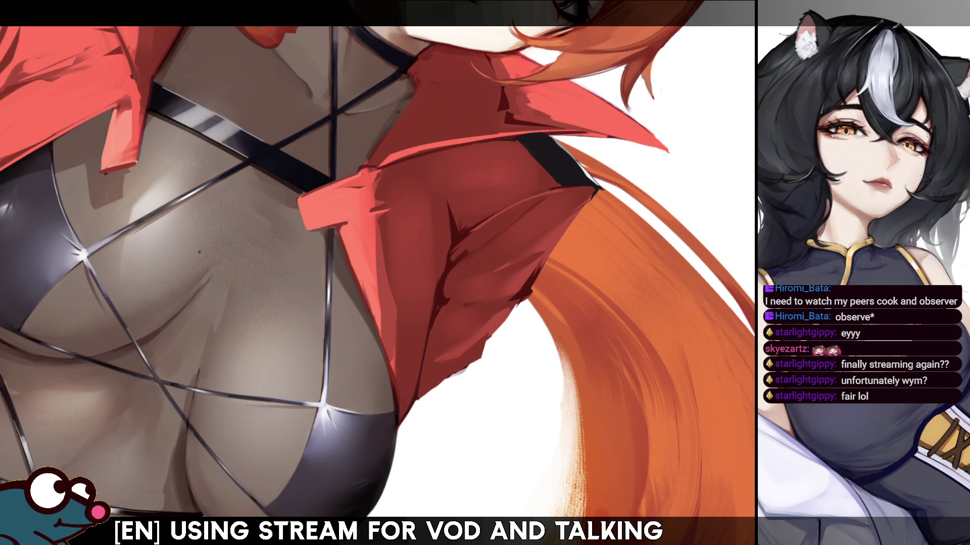
{"action": "scroll", "coordinate": [278, 286], "scroll_direction": "down", "scroll_amount": 3}
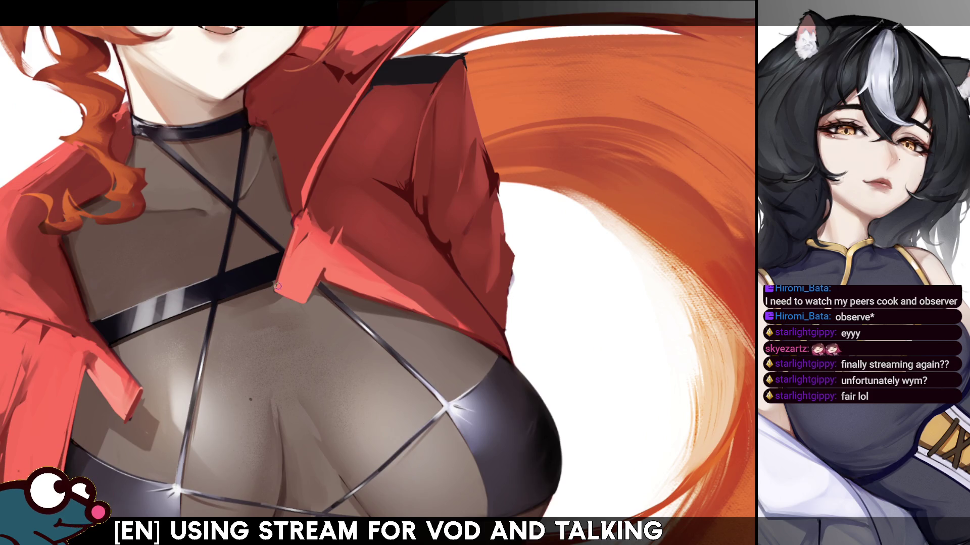